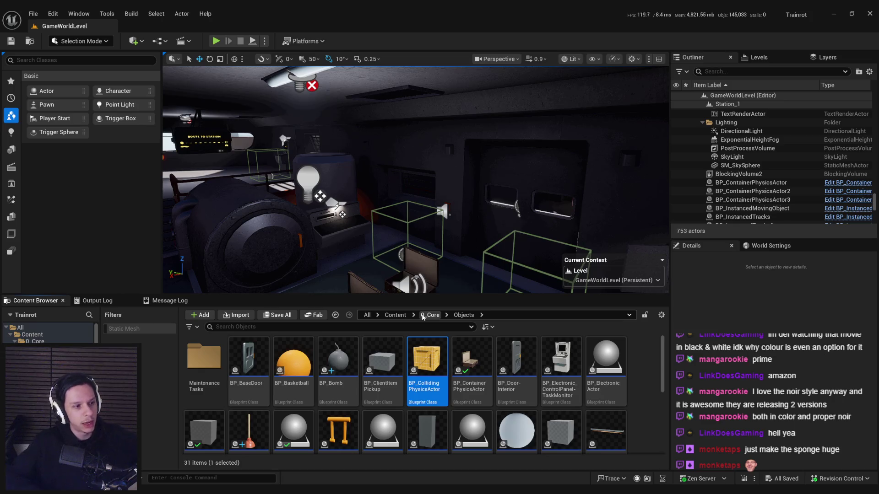
Step: Start a play session of the level and expand it to fullscreen
mouse_move(419, 274)
left_mouse_down()
mouse_move(385, 227)
mouse_move(407, 212)
mouse_move(407, 234)
left_mouse_up()
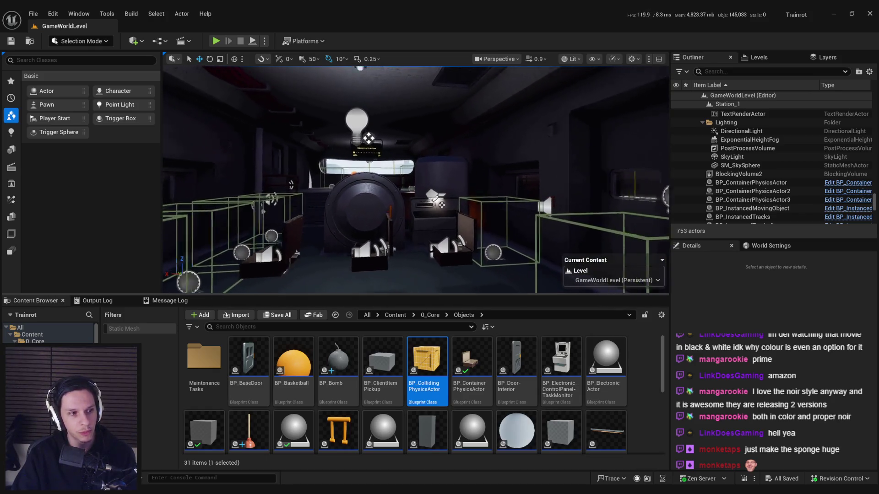
scroll(415, 180, "up", 1)
scroll(416, 179, "up", 1)
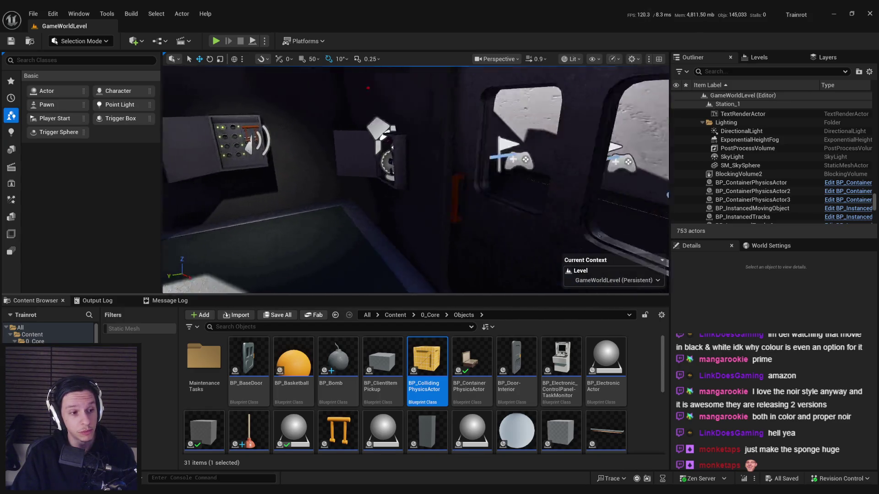
mouse_move(406, 233)
left_mouse_down()
mouse_move(384, 206)
mouse_move(412, 206)
left_mouse_up()
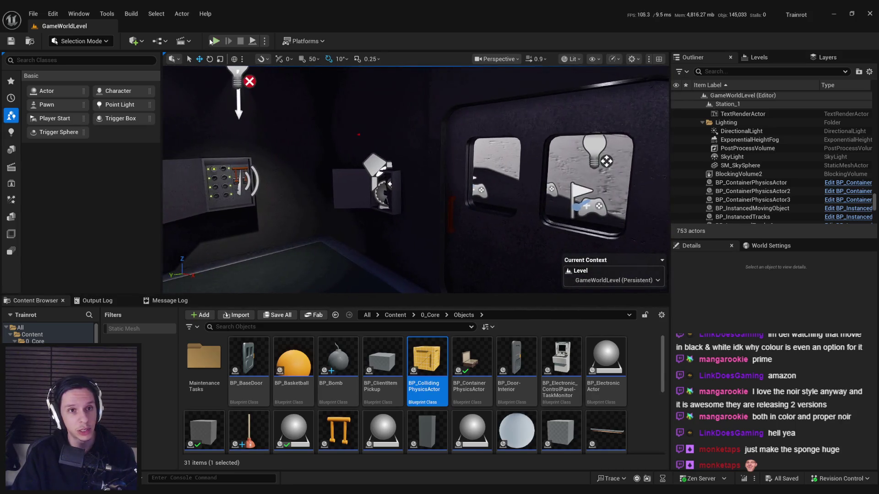
key("alt+p")
key("F11")
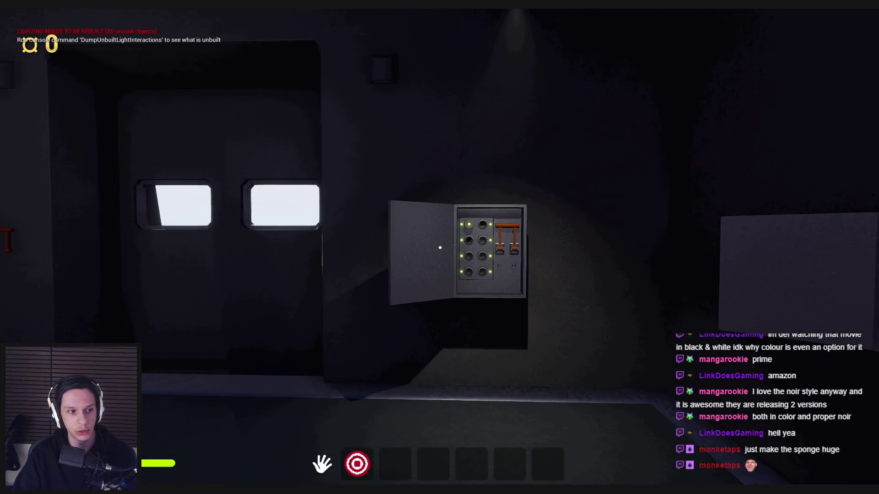
Step: Walk to the round hatch, open it, then pick up a crate and set it back down
key("s")
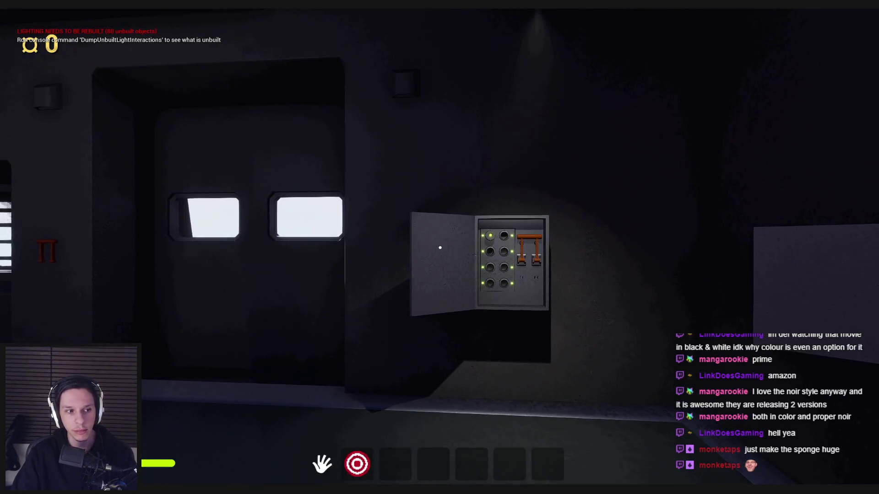
key("w")
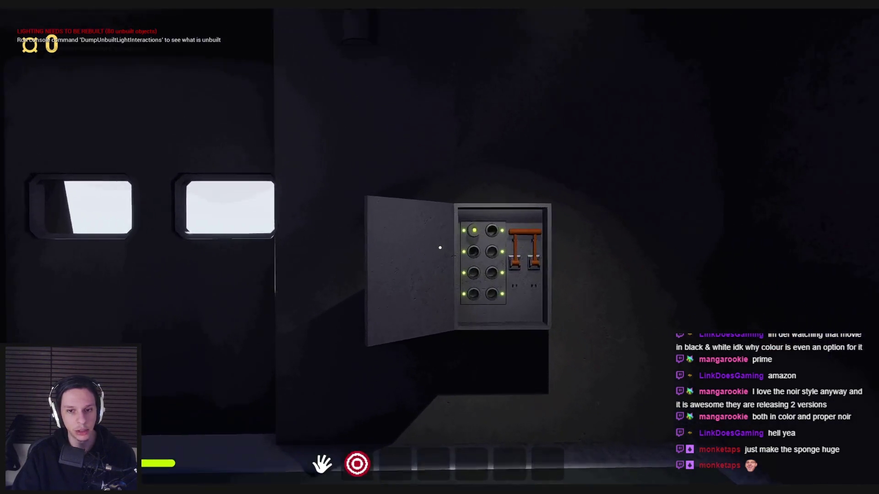
key("s")
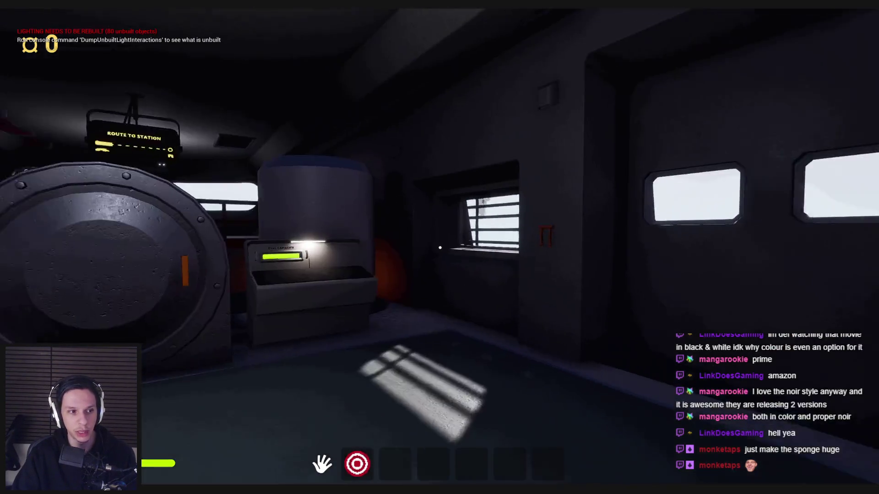
key("w")
key("s")
left_click(439, 247)
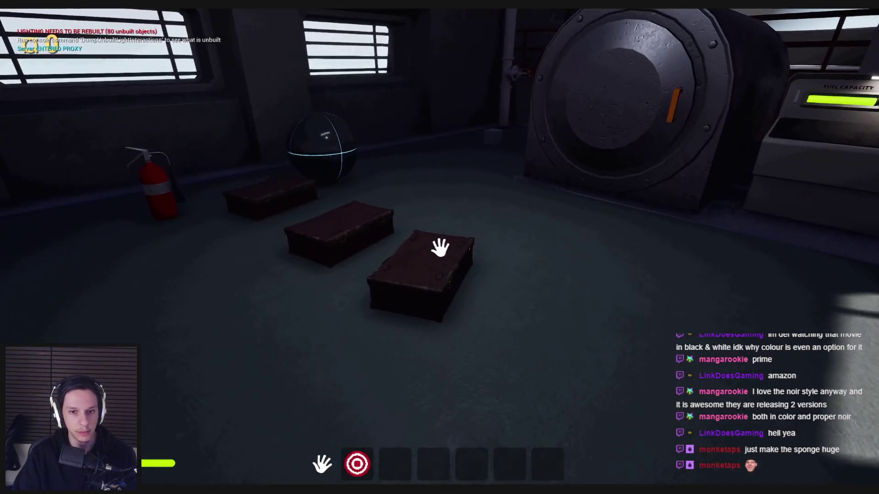
left_click(439, 247)
left_click(439, 247)
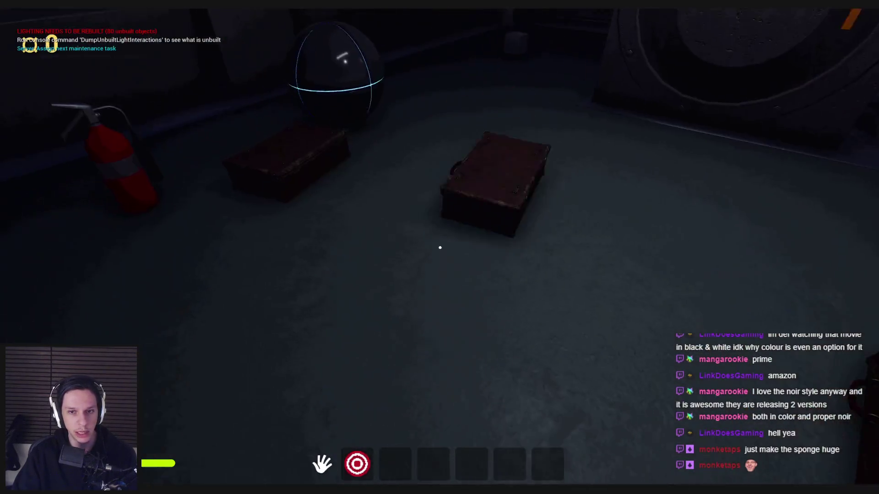
left_click(440, 247)
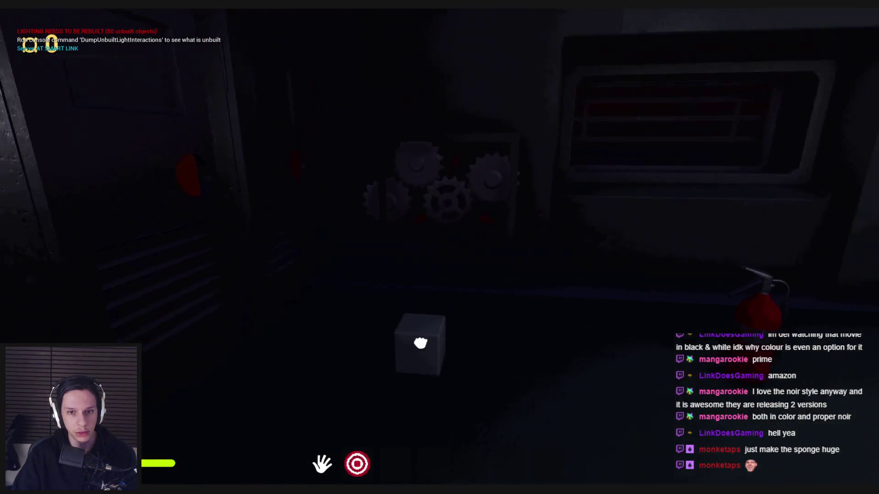
Step: Walk past the Fuel Capacity console, down the red-lit stairway and through the lower room to the boxes
key("shift+w")
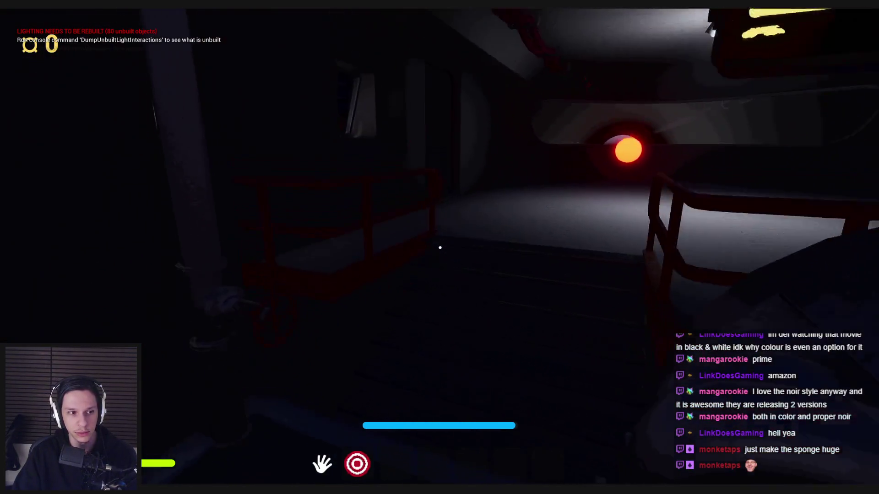
key("shift+w")
key("shift+w")
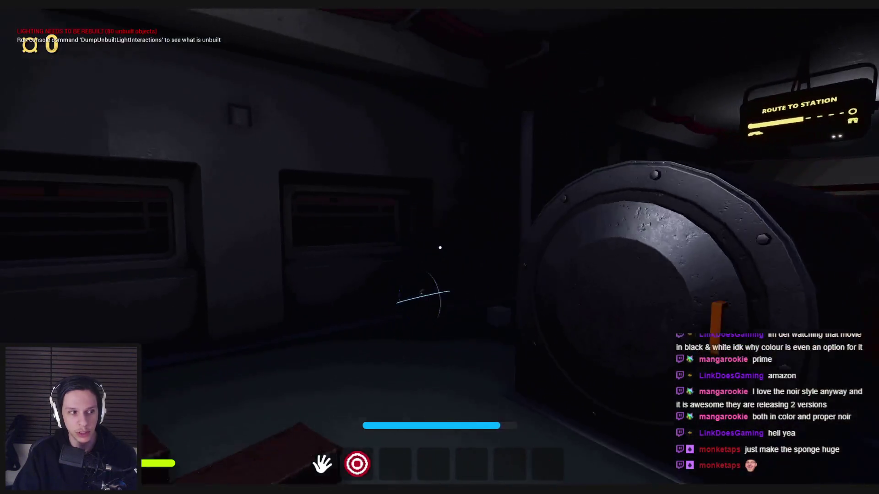
key("shift+w")
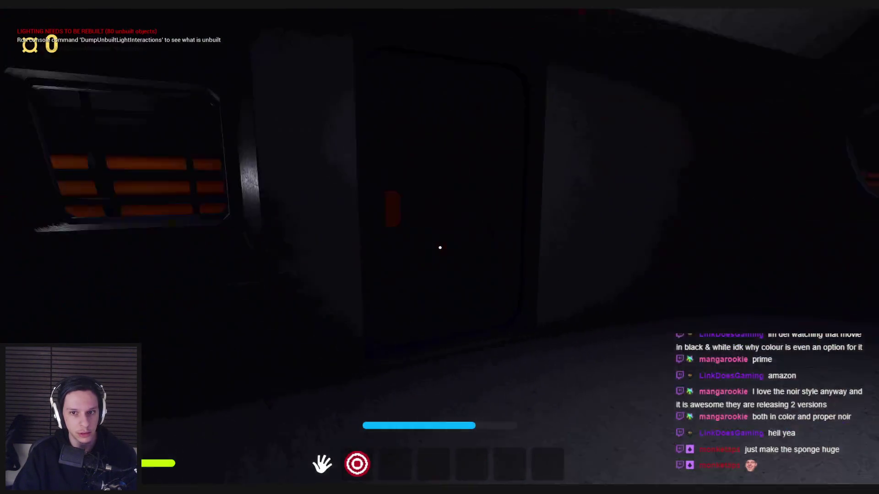
key("shift+w")
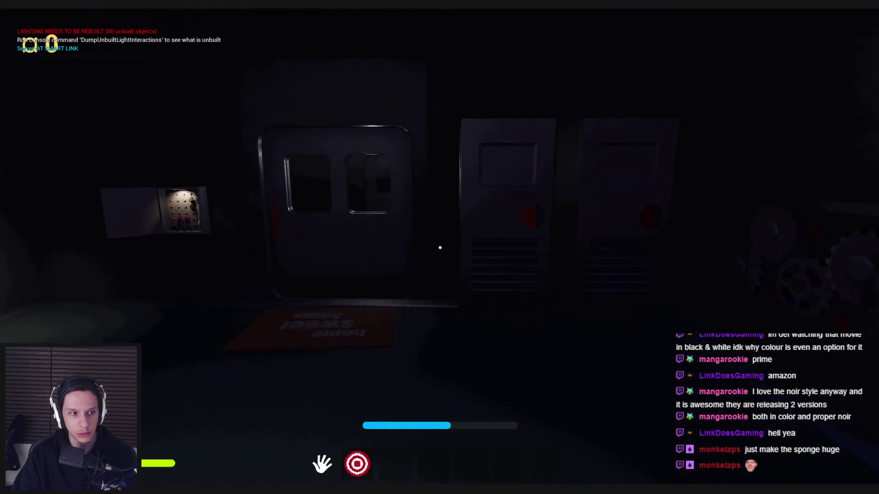
key("shift+w")
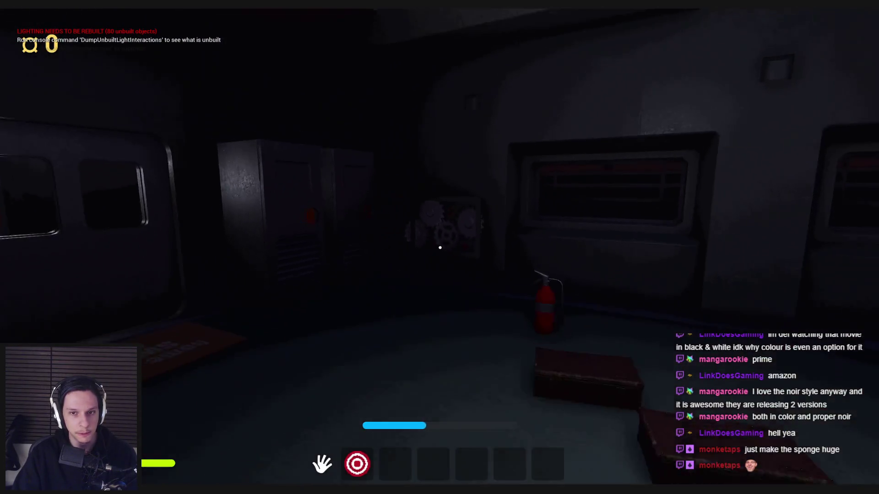
key("shift+w")
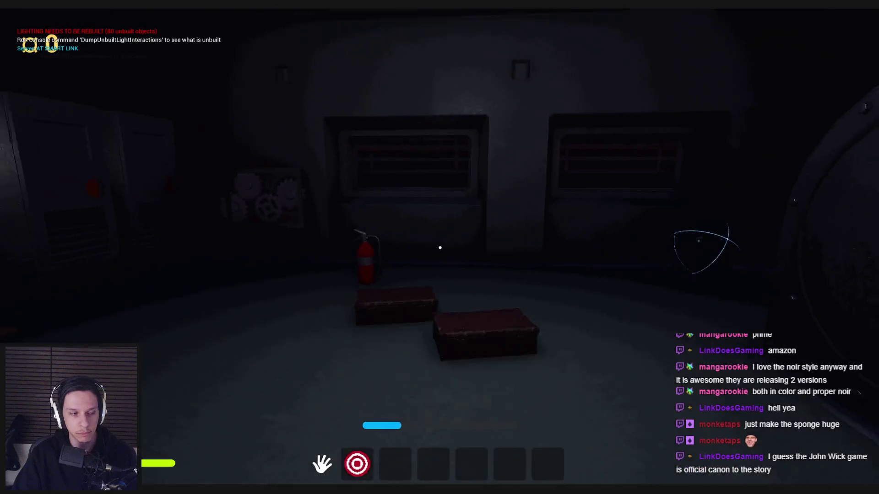
key("w")
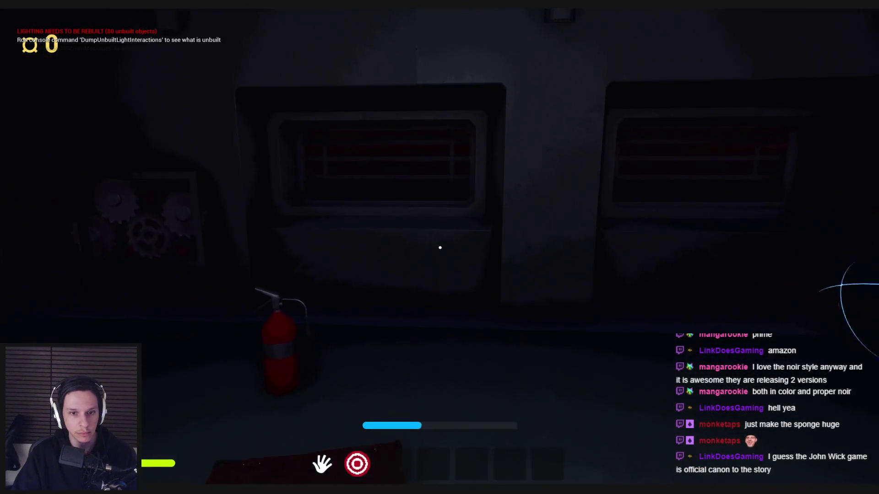
key("w")
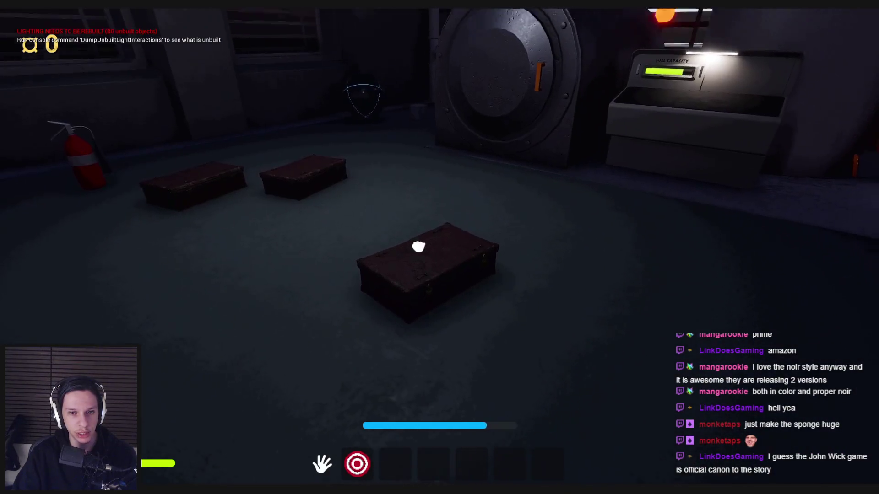
Step: Carry a box to the fuel machine, drop it, use the red valve and end the play session
left_click(439, 248)
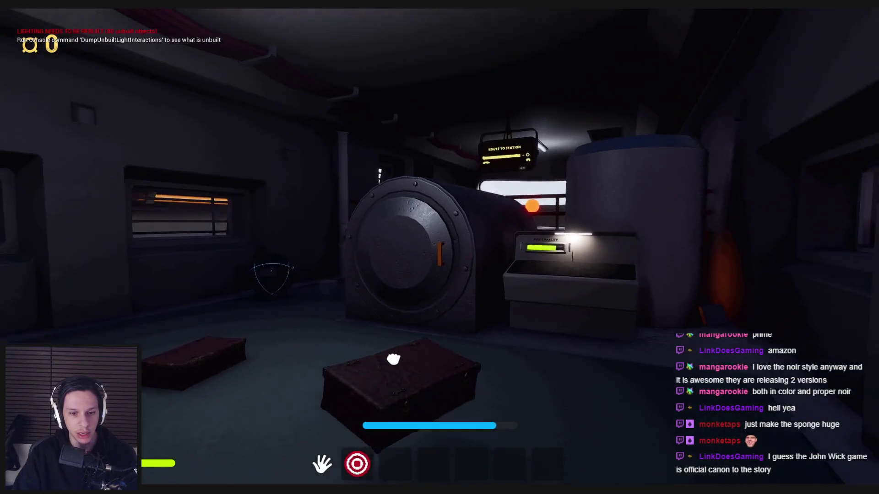
key("w")
key("w")
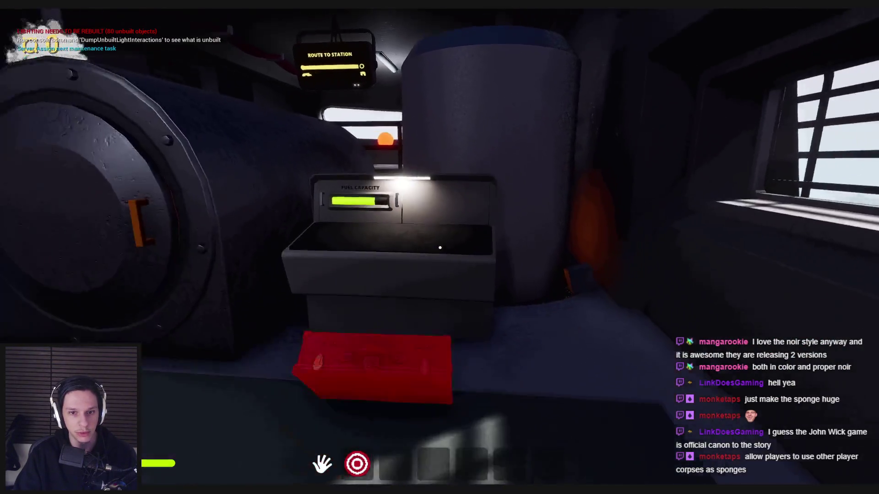
left_click(439, 248)
key("w")
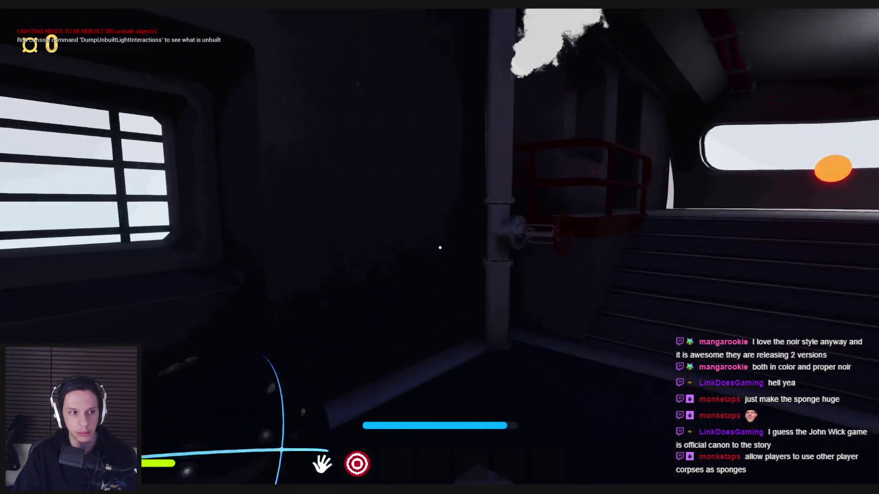
left_click(439, 247)
key("Escape")
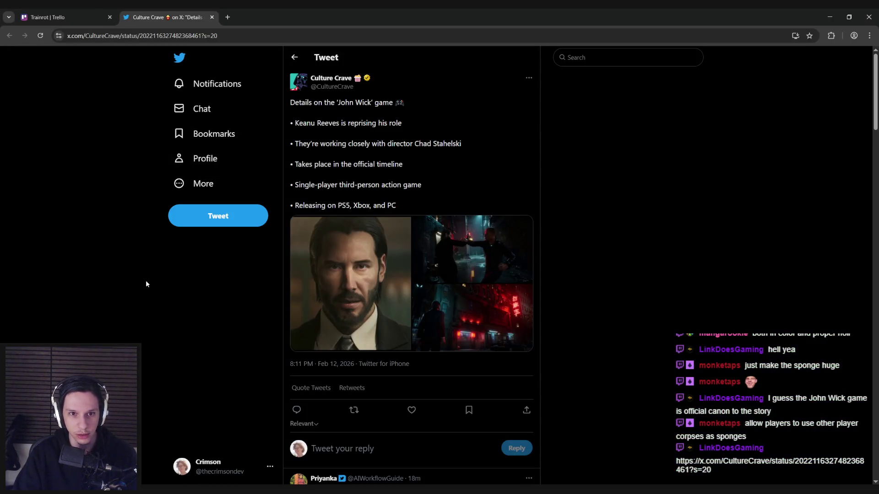
Step: Highlight the phrases 'director Chad Stahelski' and 'third-person action game' while reading the post
left_click_drag(395, 146, 478, 139)
left_click(400, 180)
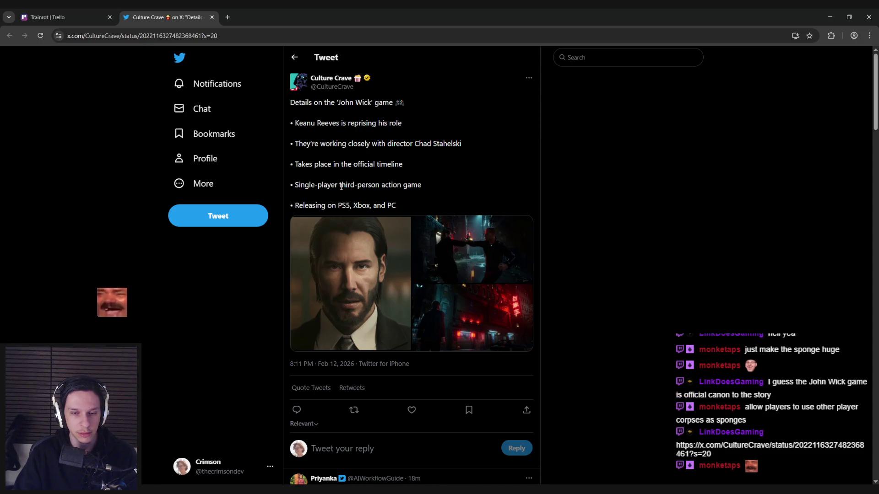
left_click_drag(339, 185, 429, 184)
left_click(429, 182)
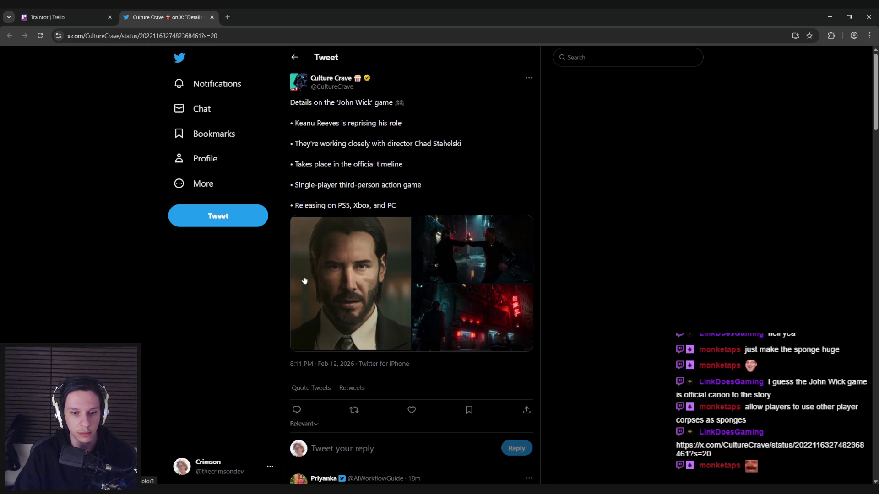
scroll(304, 279, "down", 1)
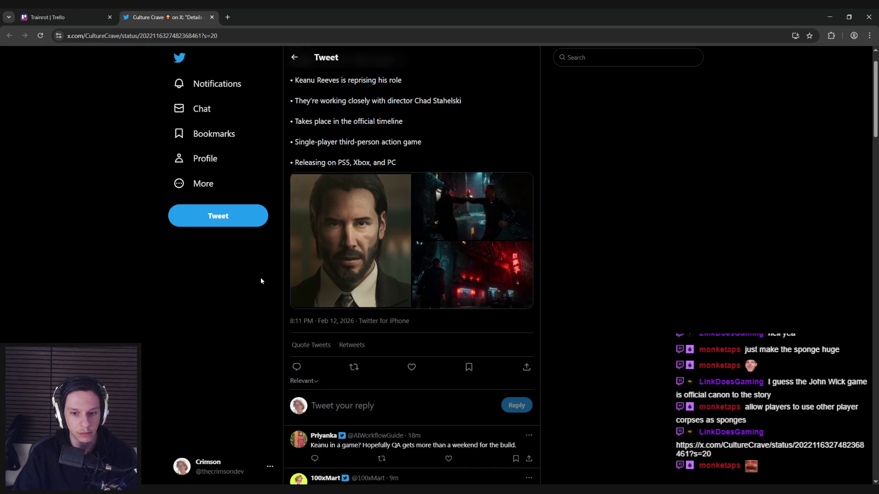
scroll(261, 281, "up", 1)
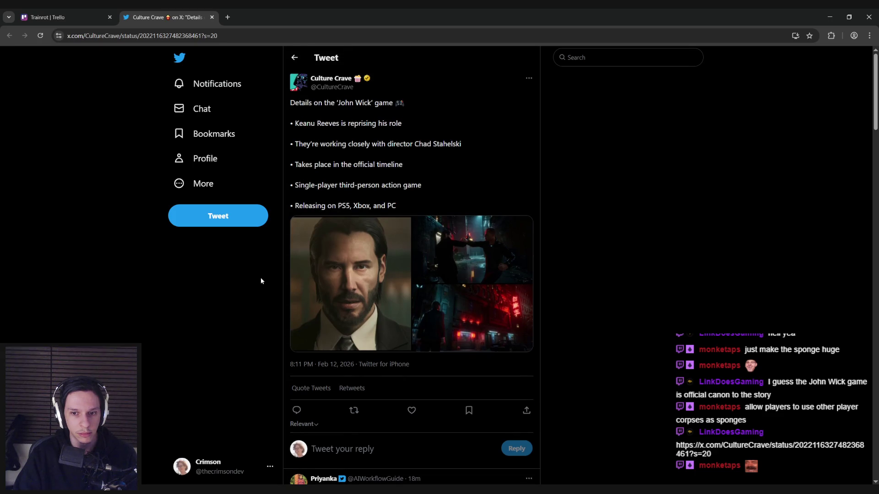
Step: Browse the tweet's photos full size, then close the news tab and minimize the browser
left_click(456, 306)
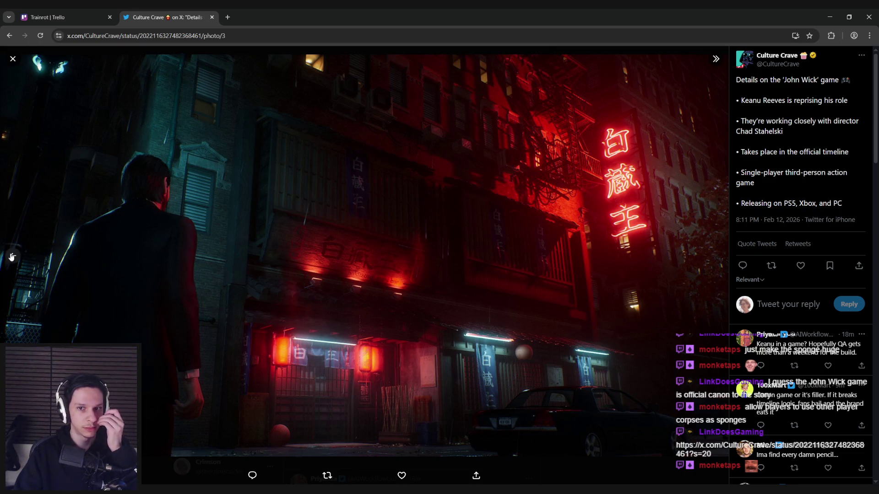
left_click(11, 258)
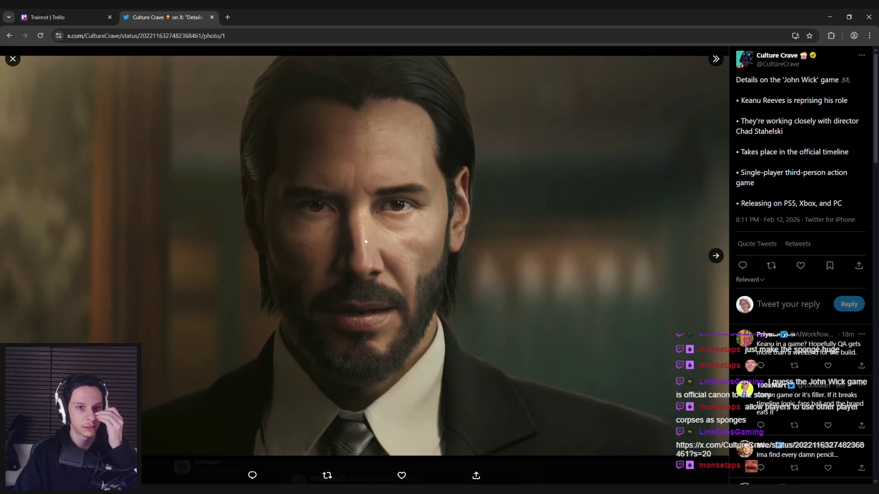
left_click(714, 258)
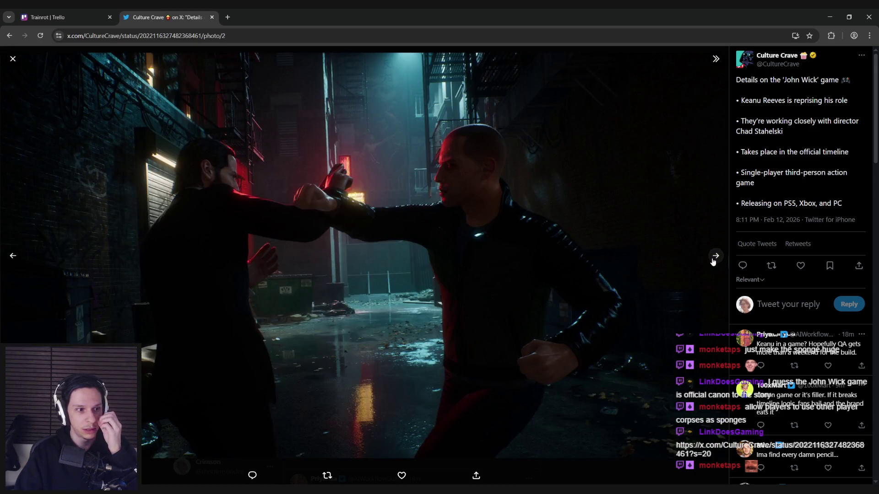
left_click(714, 258)
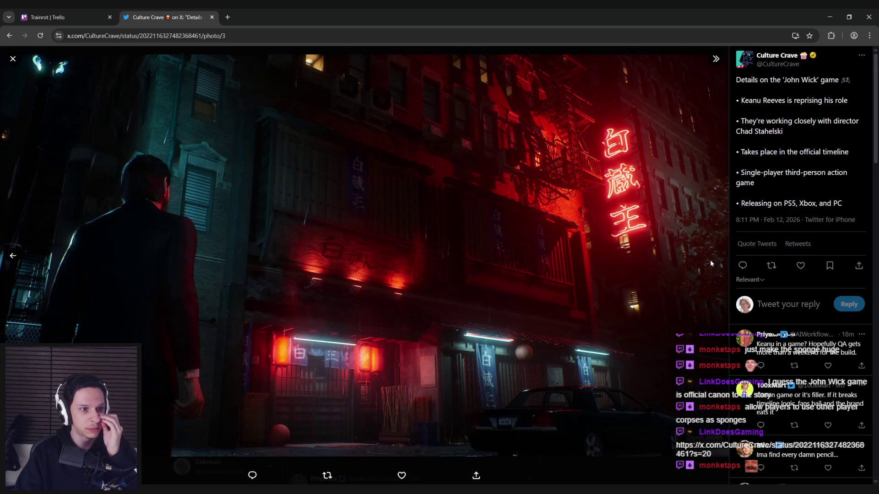
left_click(544, 466)
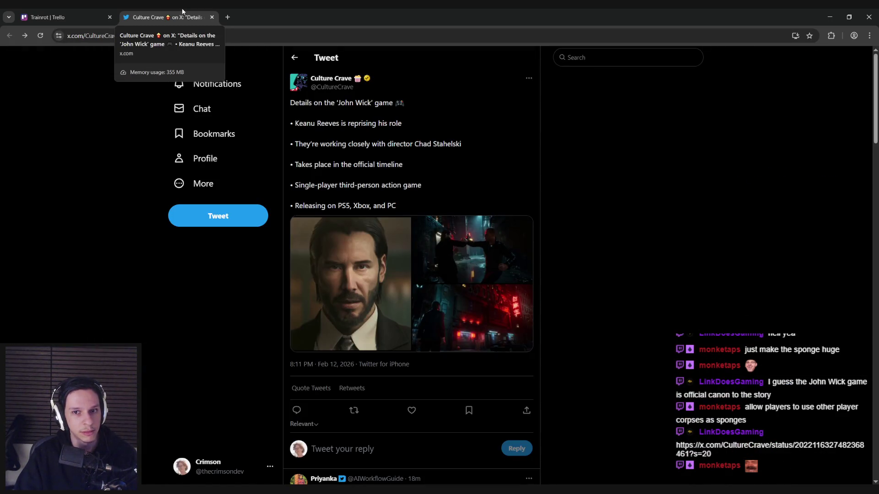
key("ctrl+w")
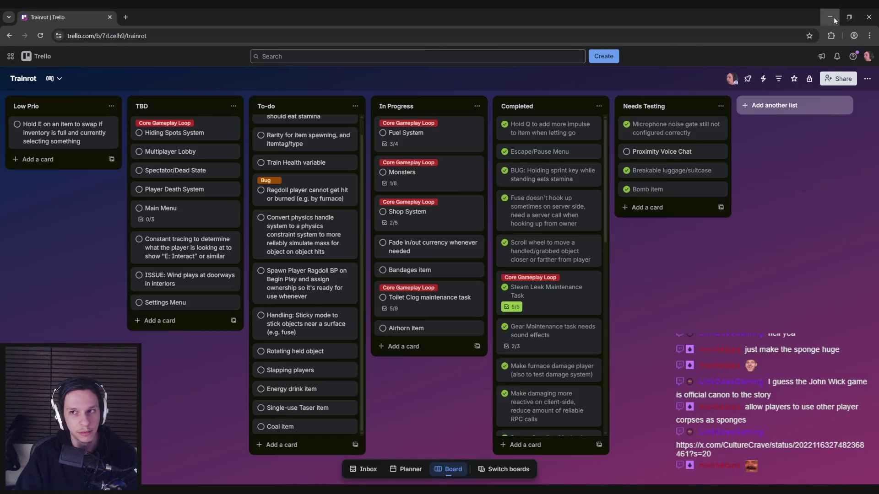
left_click(830, 17)
Step: Restore the full editor layout and load Lvl_ThirdPerson from the recent levels list
key("w")
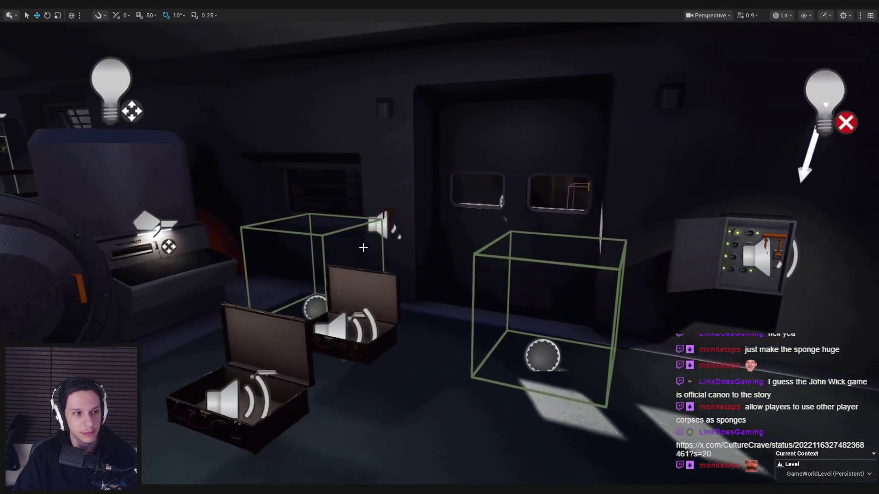
key("s")
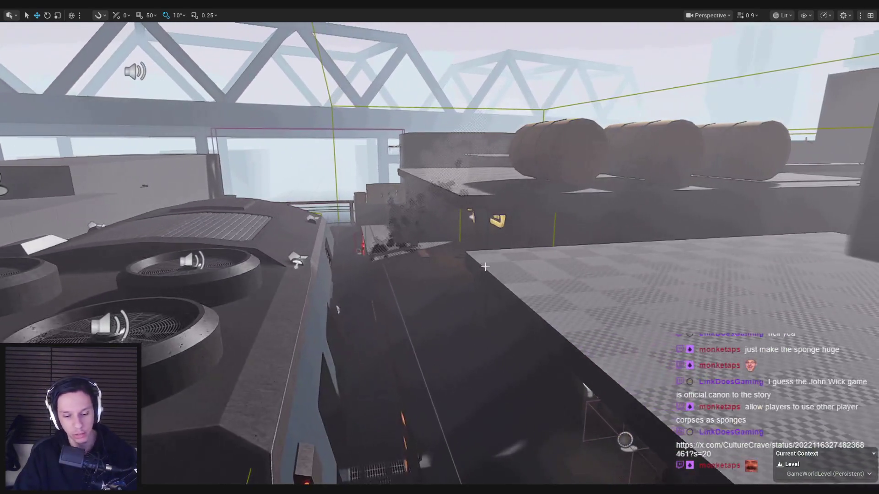
key("F11")
key("w")
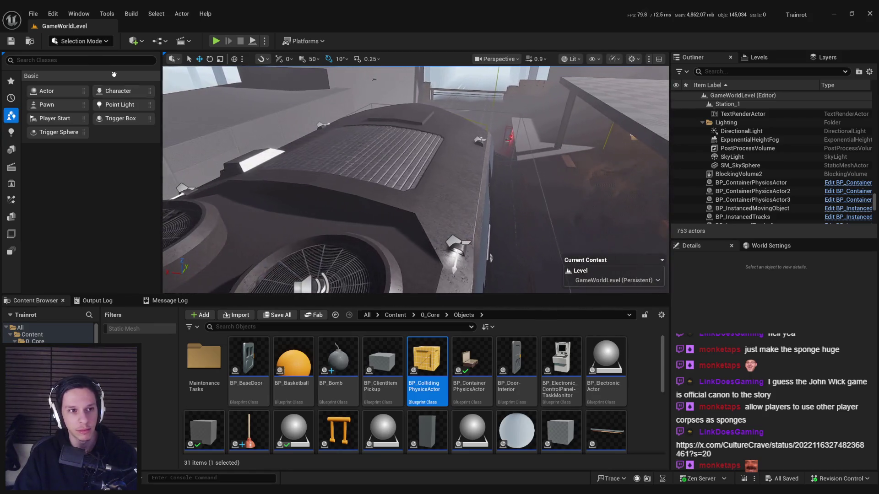
left_click(33, 13)
left_click(200, 101)
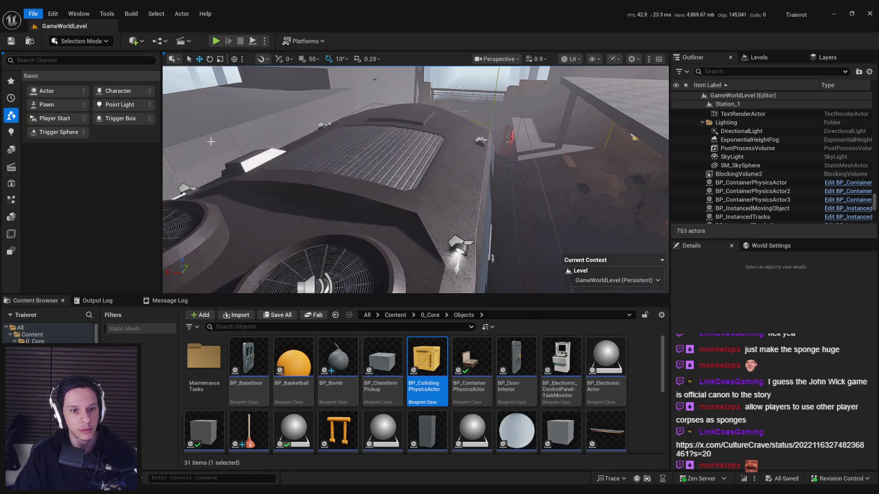
Step: Move the Spotify window off-screen and hide it, then frame the arena toilet and deselect the physics asset
key("alt+Tab")
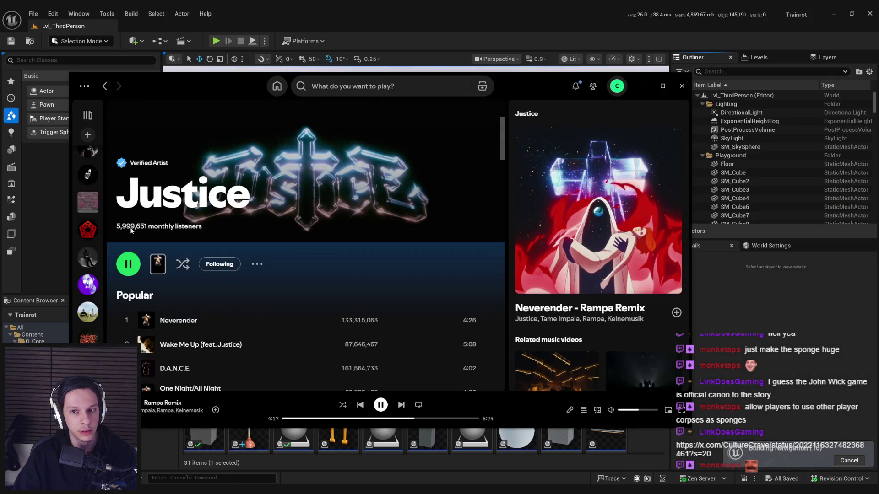
left_click_drag(233, 86, 0, 91)
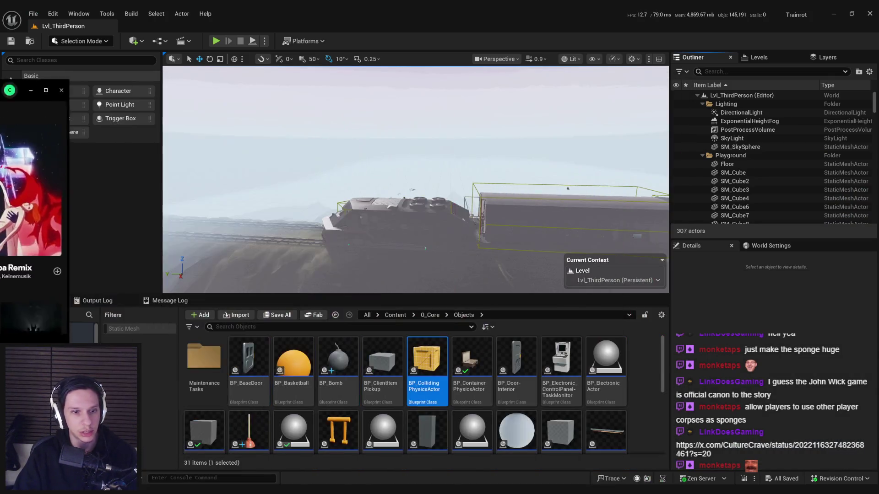
key("alt+Tab")
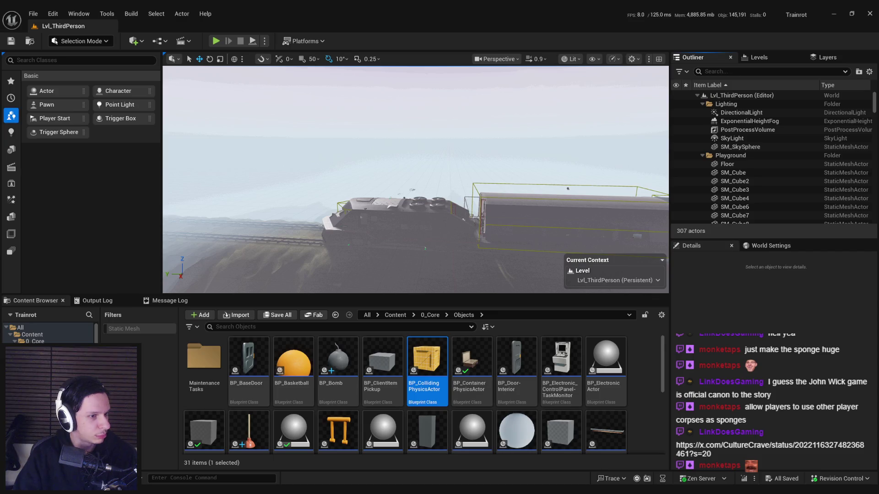
scroll(342, 166, "down", 10)
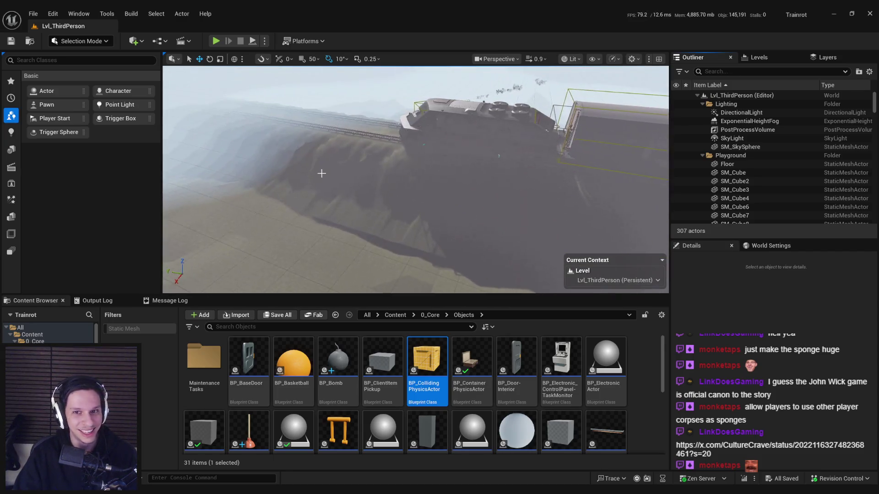
scroll(364, 175, "up", 5)
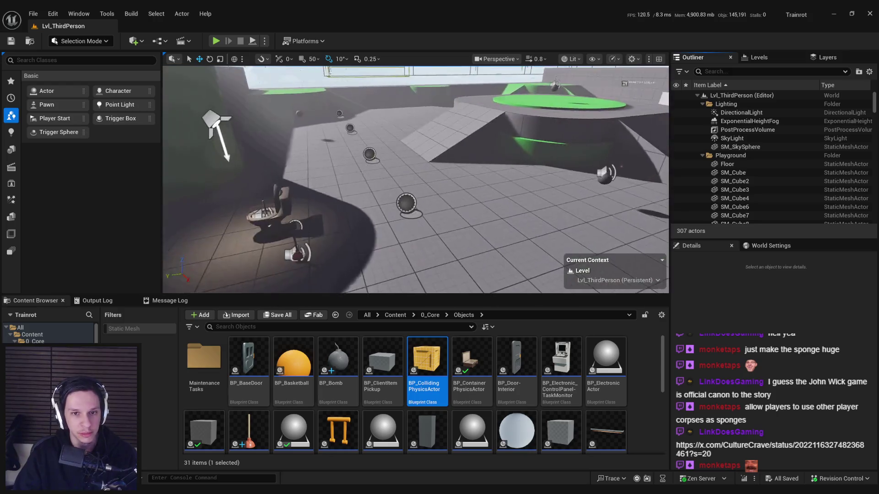
left_click_drag(364, 175, 396, 317)
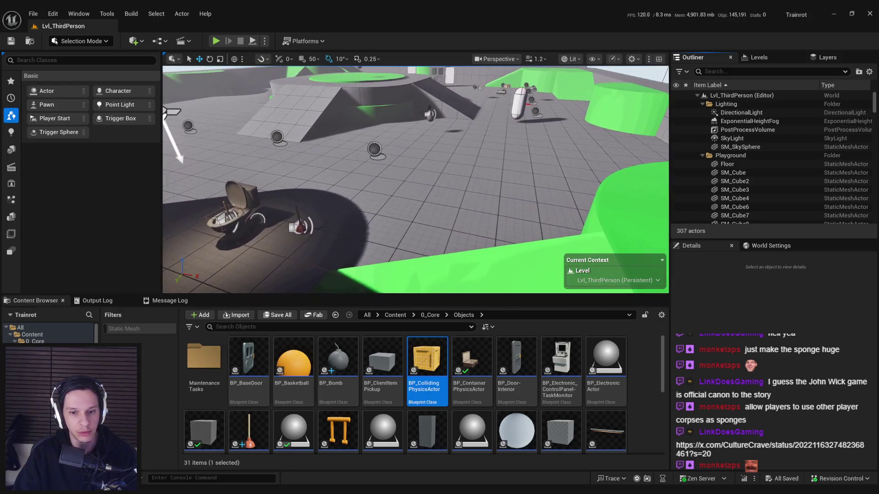
left_click(637, 383)
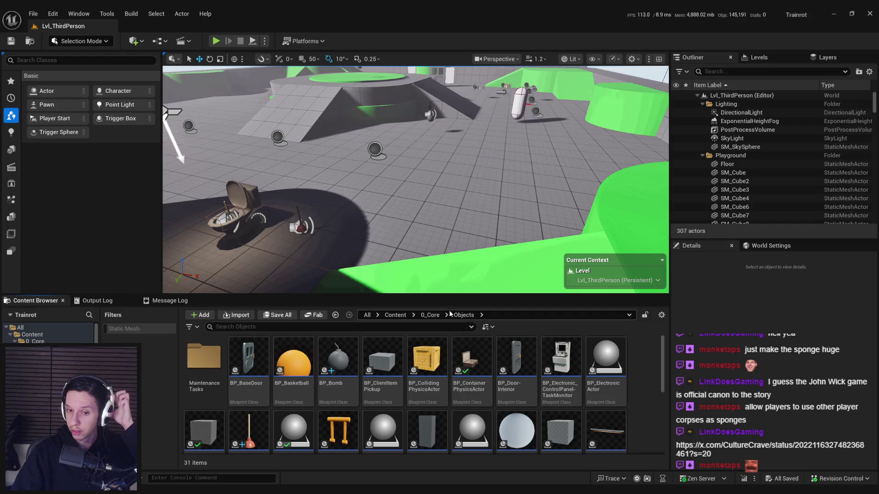
Step: Create child blueprint BP_MaintenanceTask-WindowCleaning from BP_MaintenanceTaskActor in MaintenanceTasks and open it
double_click(204, 360)
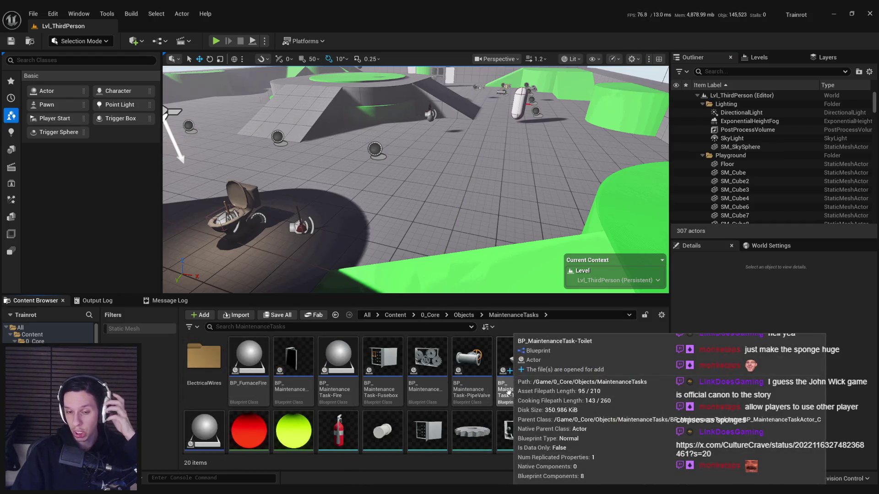
right_click(613, 399)
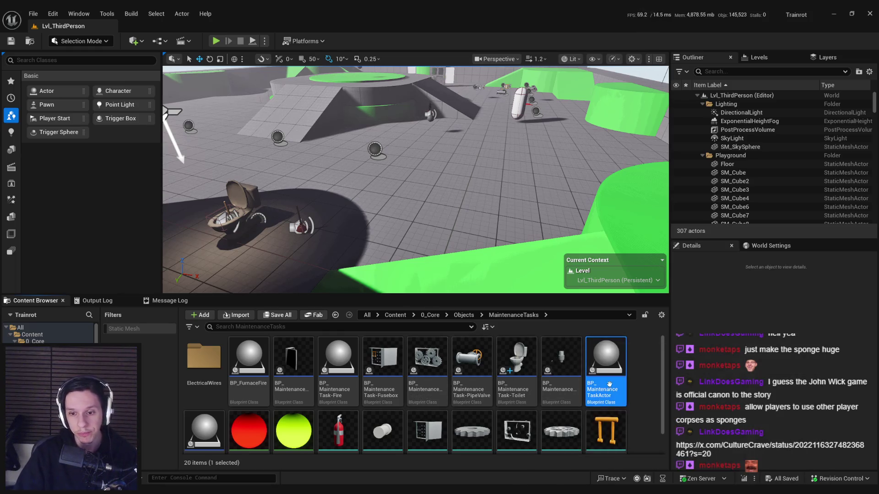
left_click(646, 130)
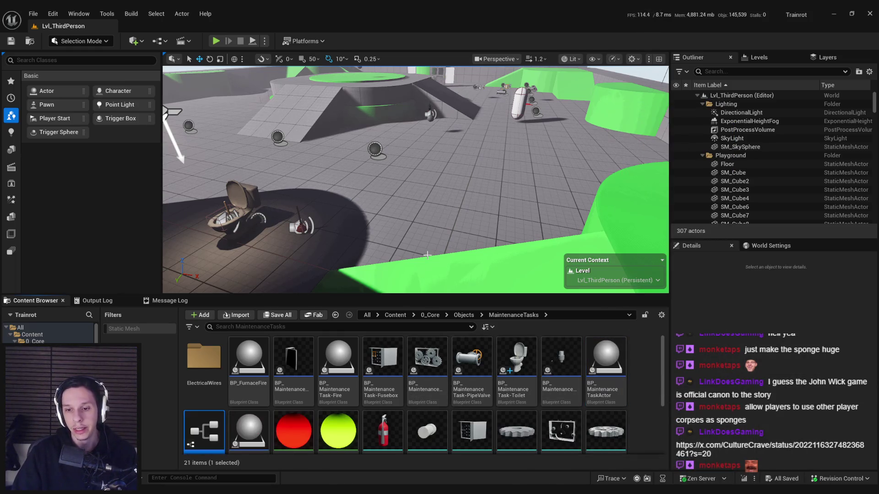
scroll(307, 364, "down", 1)
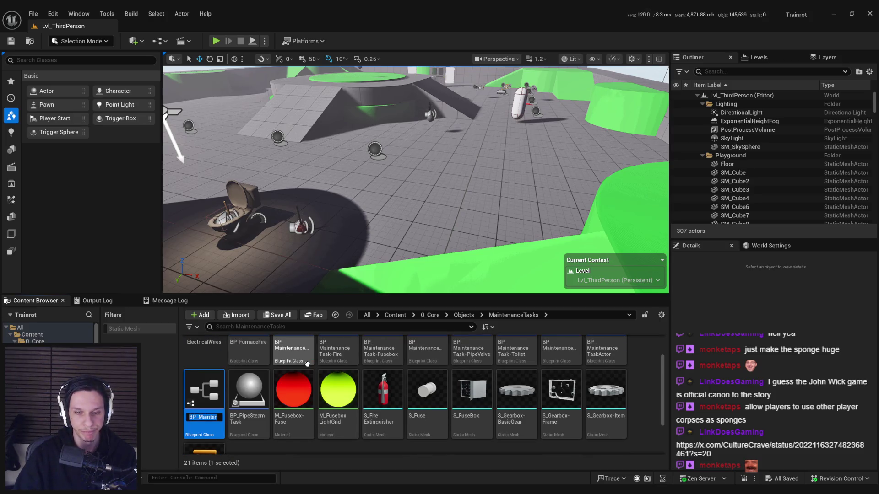
type("BPO")
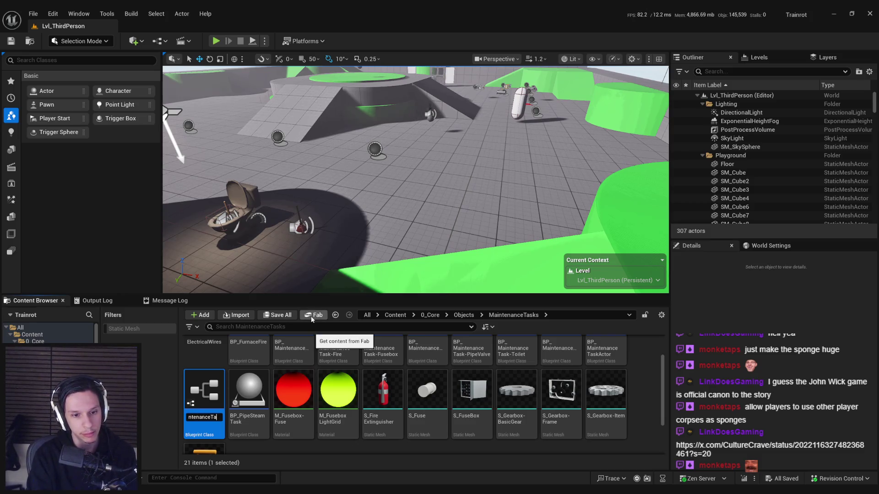
type("ires")
key("Return")
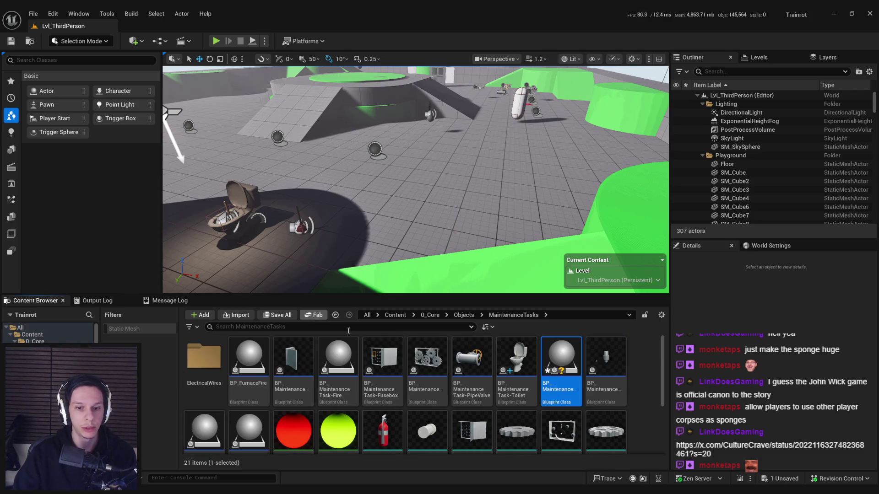
double_click(564, 356)
left_click(788, 108)
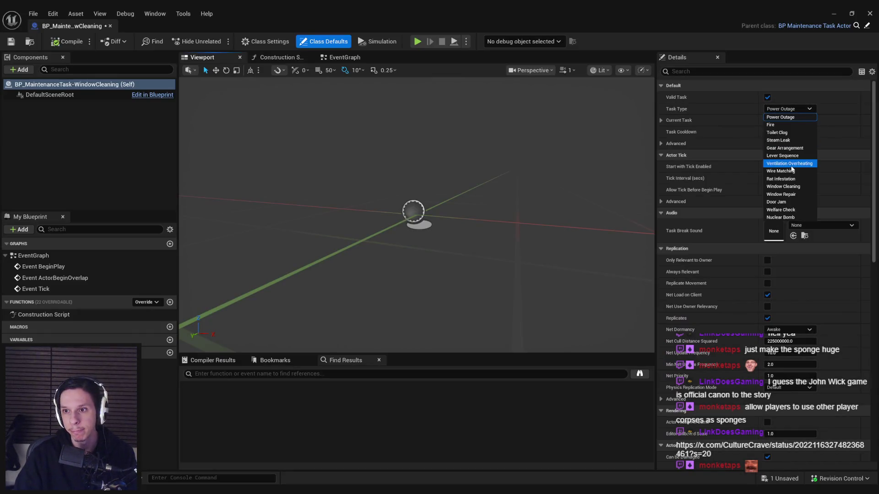
Step: Set the task type to Window Cleaning, then compile and save the blueprint
left_click(783, 187)
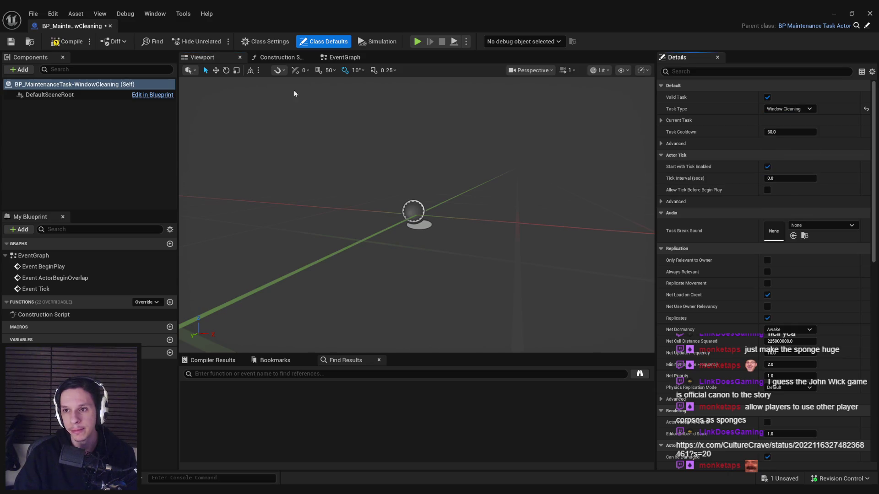
left_click(54, 45)
key("ctrl+s")
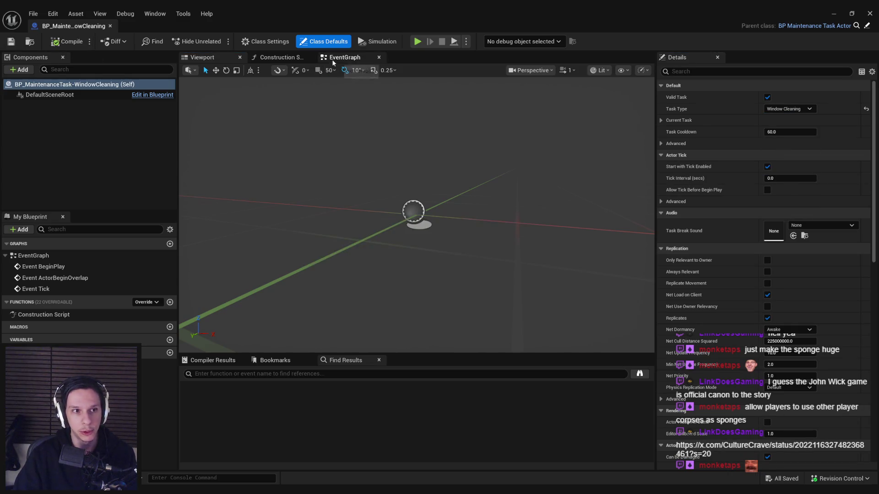
Step: Delete all event nodes from the EventGraph and save the blueprint
left_click(343, 57)
left_click_drag(291, 181, 475, 294)
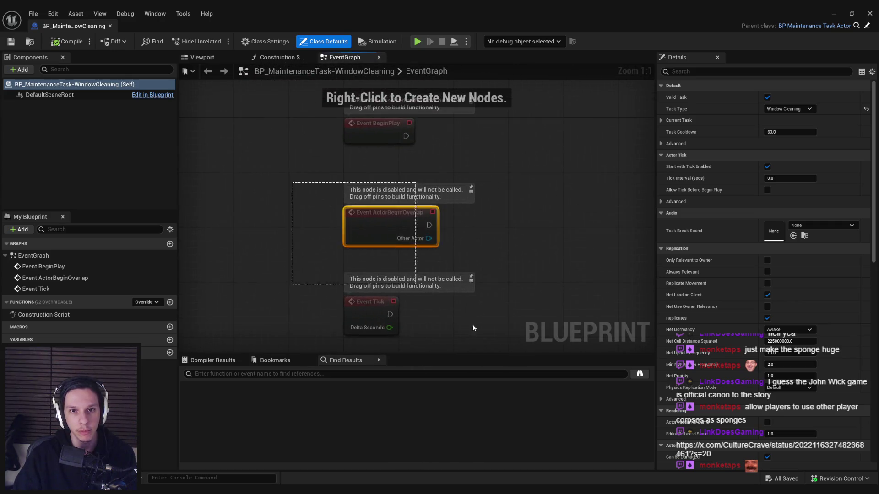
key("Delete")
left_click_drag(441, 177, 378, 103)
key("Delete")
left_click(201, 56)
left_click(12, 41)
Step: Add a Plane component rotated -90 to stand upright, then return to the level editor
left_click(19, 69)
key("Return")
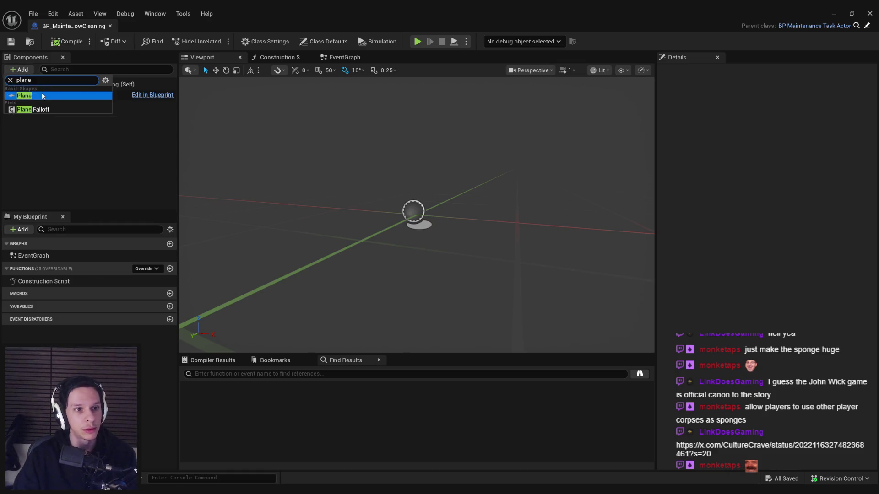
key("e")
mouse_move(410, 197)
left_mouse_down()
mouse_move(401, 191)
mouse_move(405, 226)
left_mouse_up()
key("w")
scroll(321, 163, "down", 1)
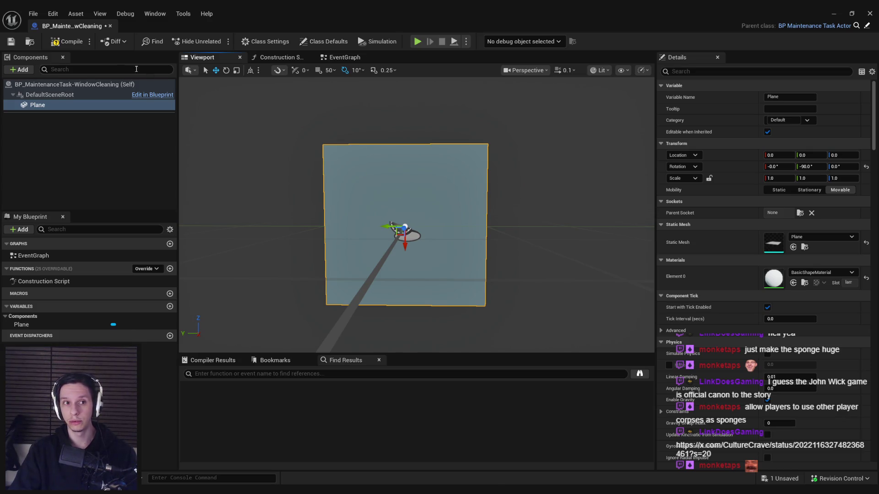
left_click(868, 13)
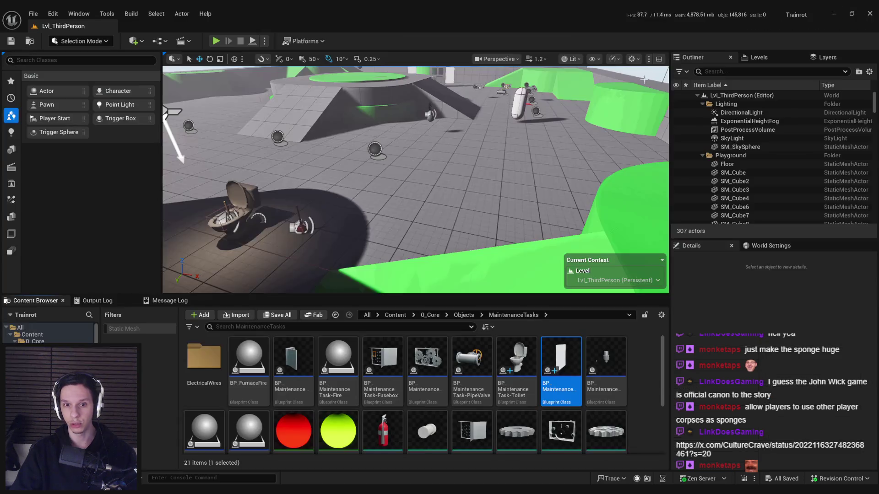
Step: Place the WindowCleaning blueprint in the arena and reopen it for editing
left_click_drag(561, 364, 416, 175)
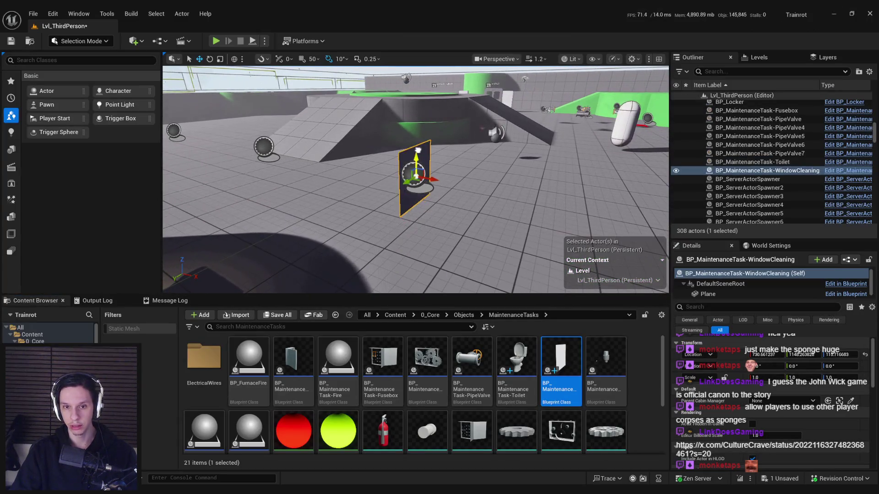
mouse_move(415, 206)
left_mouse_down()
mouse_move(314, 168)
mouse_move(287, 189)
left_mouse_up()
key("ctrl+e")
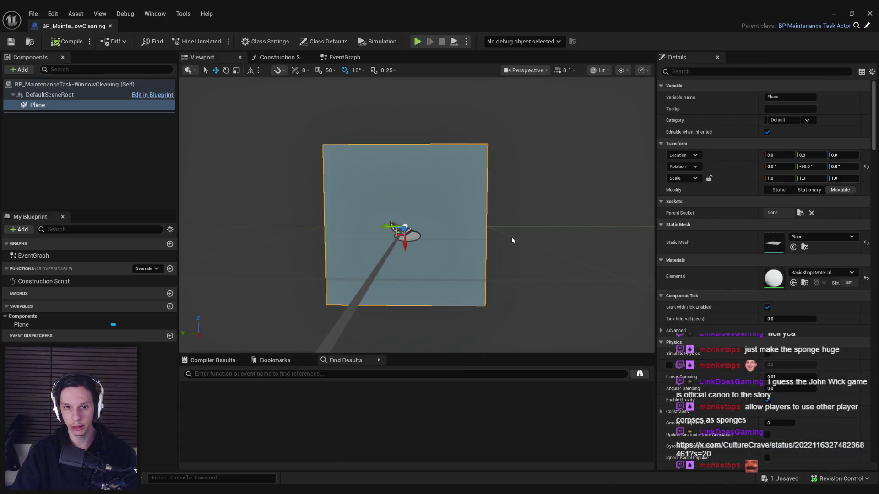
Step: Scale the Plane to about 1.08 by 2.07, compile, minimize the editor and start a play test
left_click_drag(393, 220, 414, 227)
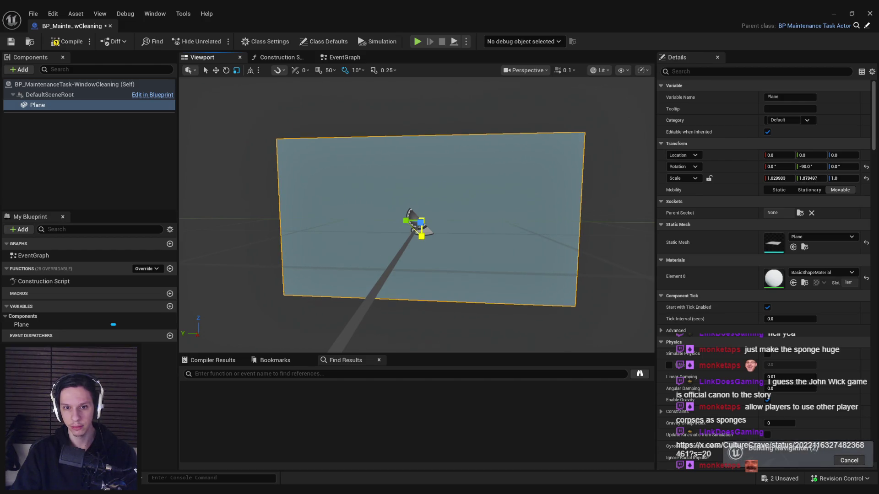
left_click_drag(414, 226, 424, 218)
left_click(67, 41)
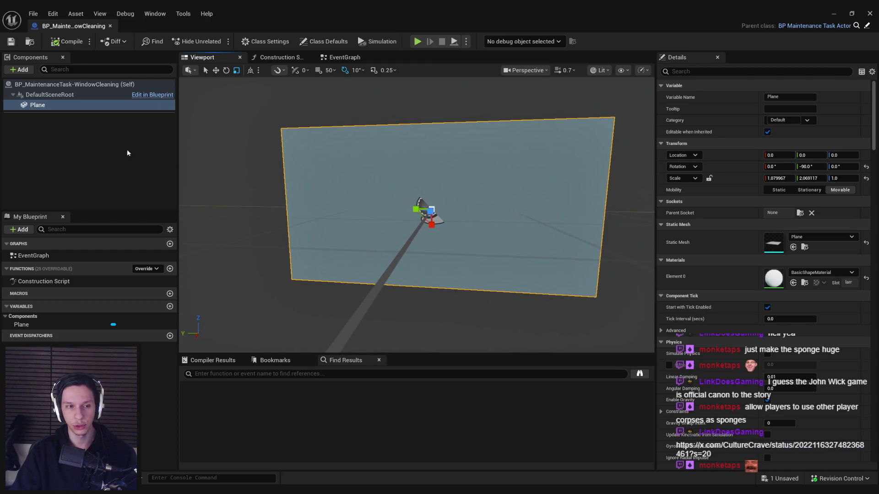
left_click(86, 129)
left_click(82, 105)
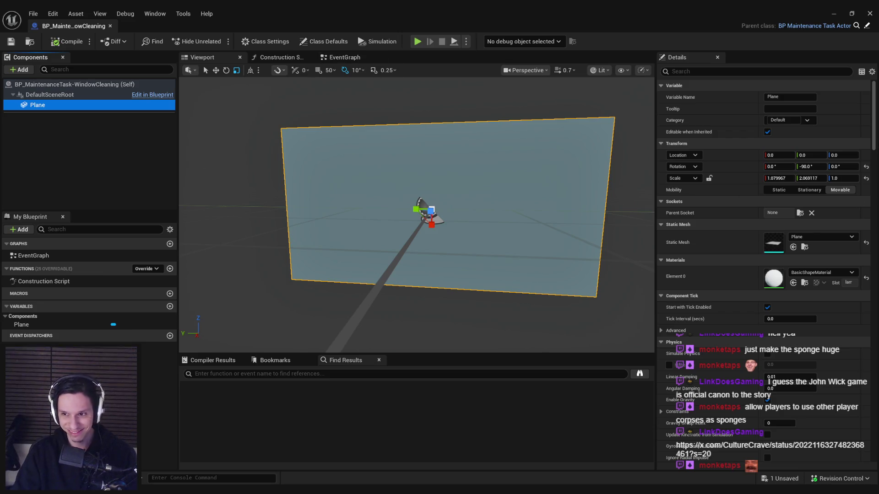
left_click(835, 13)
key("alt+p")
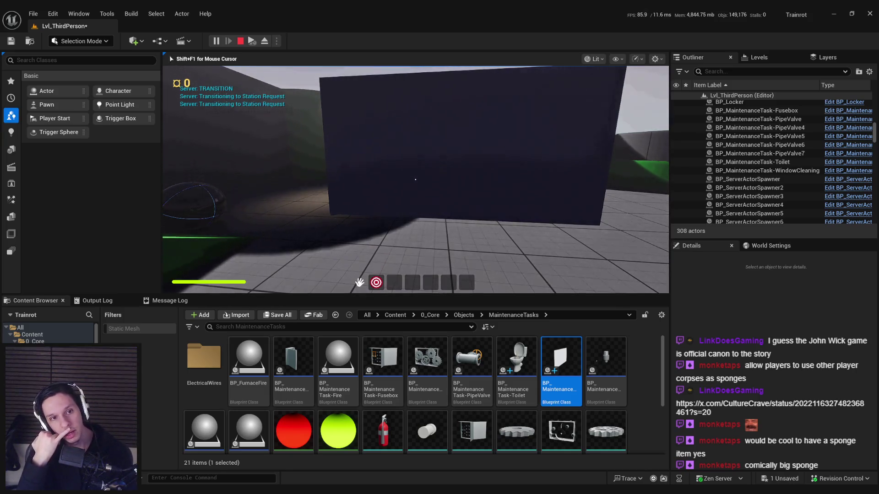
Step: Stop the play session after walking up to the window panel
key("Escape")
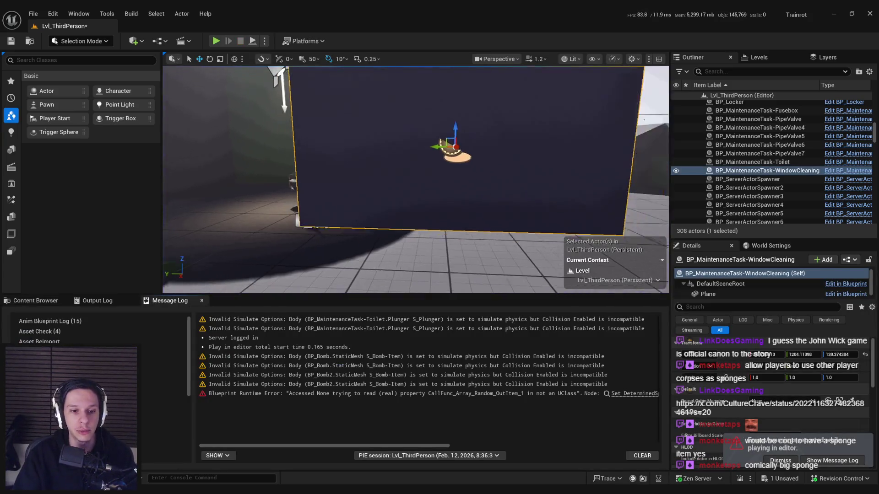
scroll(378, 181, "up", 2)
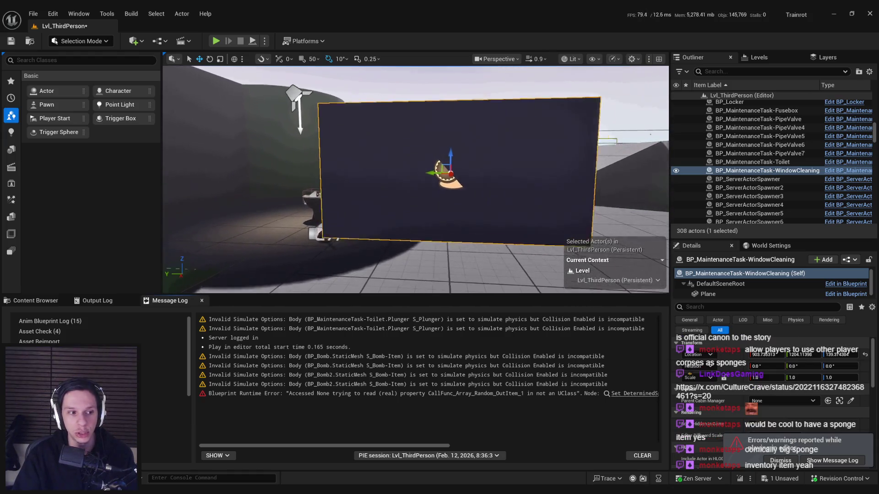
Step: Frame the window-cleaning plane and show the MaintenanceTasks assets in the Content Browser
left_click_drag(427, 197, 426, 197)
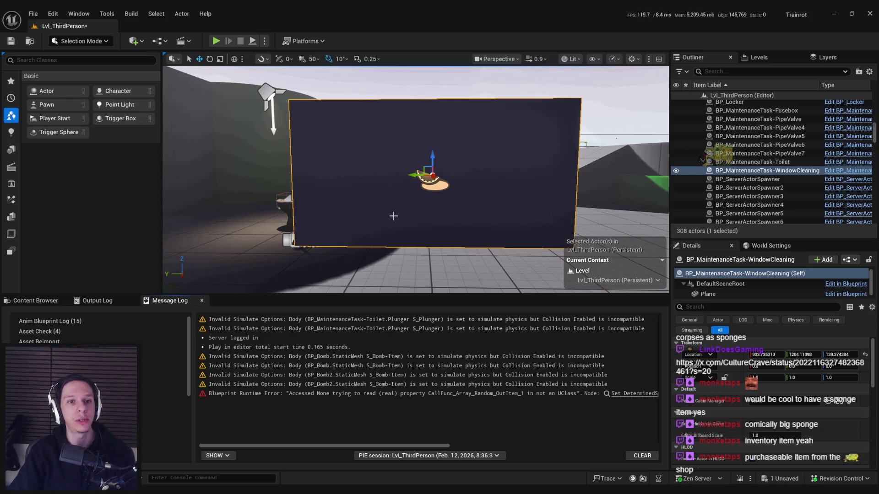
left_click_drag(393, 216, 394, 206)
left_click(14, 300)
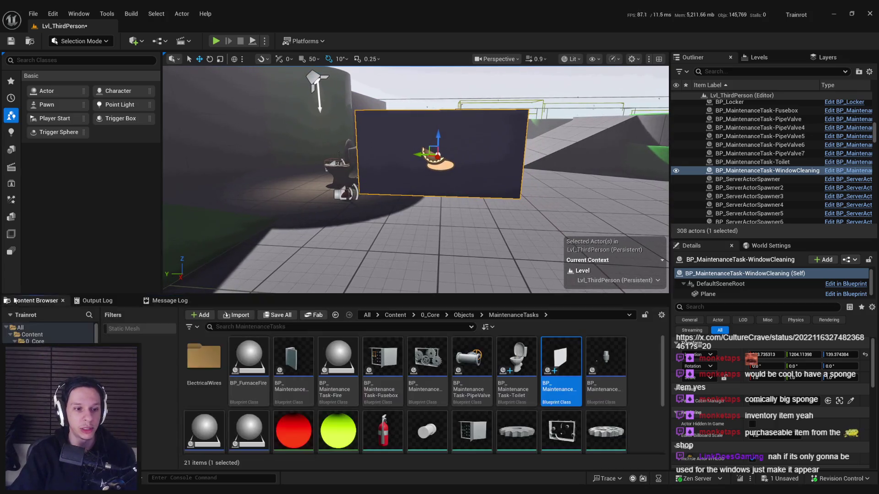
Step: Save the level, then stretch the placed window-cleaning plane taller with the scale gizmo
mouse_move(403, 186)
left_mouse_down()
mouse_move(464, 229)
mouse_move(413, 206)
mouse_move(446, 204)
left_mouse_up()
key("ctrl+s")
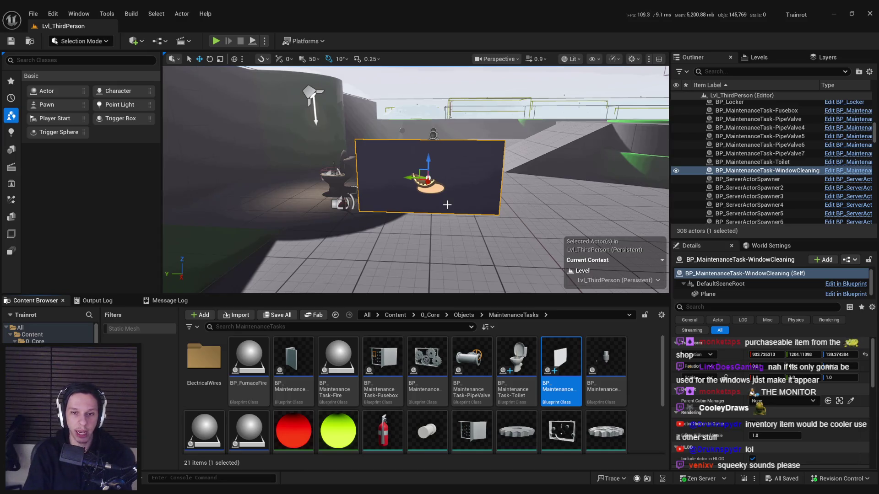
left_click_drag(447, 205, 416, 187)
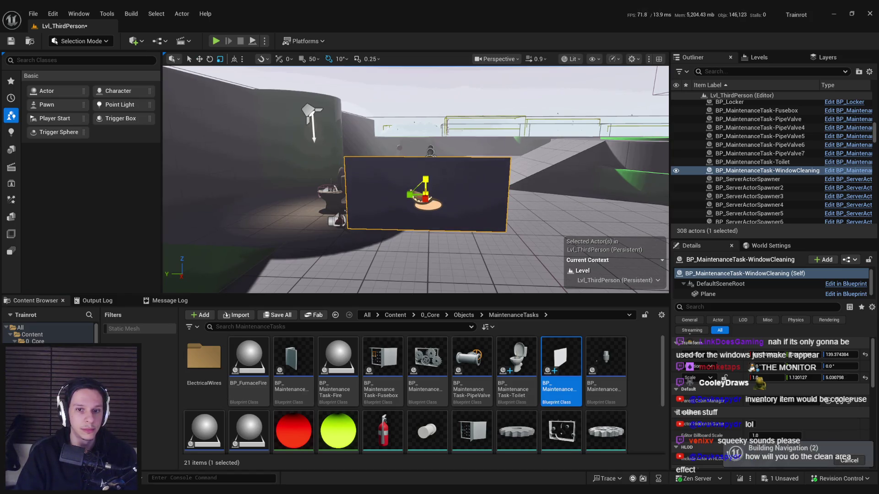
mouse_move(424, 175)
left_mouse_down()
mouse_move(462, 207)
mouse_move(426, 202)
left_mouse_up()
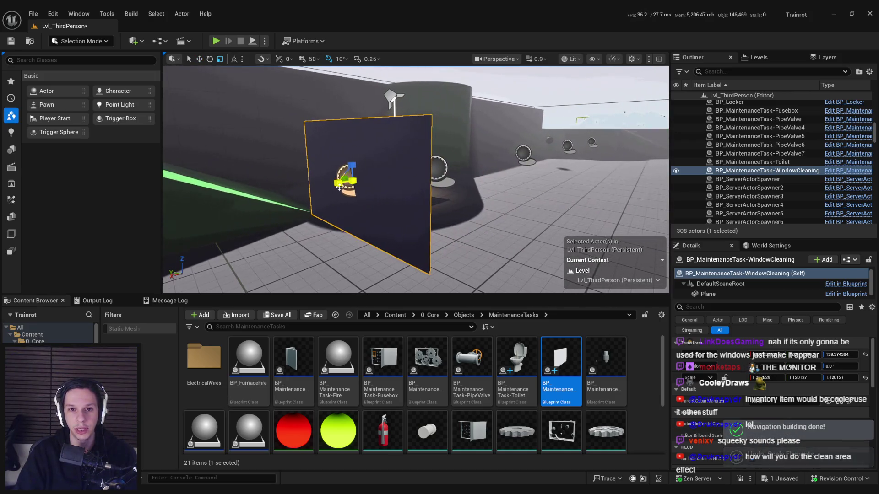
Step: Undo the plane's recent scale and width changes and save the level
key("ctrl+z")
key("w")
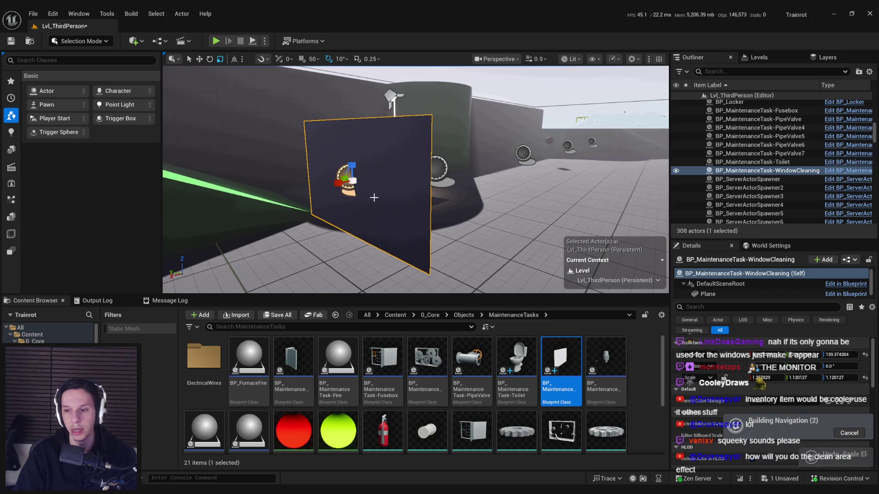
mouse_move(372, 196)
left_mouse_down()
mouse_move(344, 196)
mouse_move(419, 206)
mouse_move(399, 213)
mouse_move(412, 200)
mouse_move(402, 196)
mouse_move(436, 217)
left_mouse_up()
key("ctrl+s")
key("ctrl+z")
key("ctrl+y")
key("ctrl+z")
key("ctrl+s")
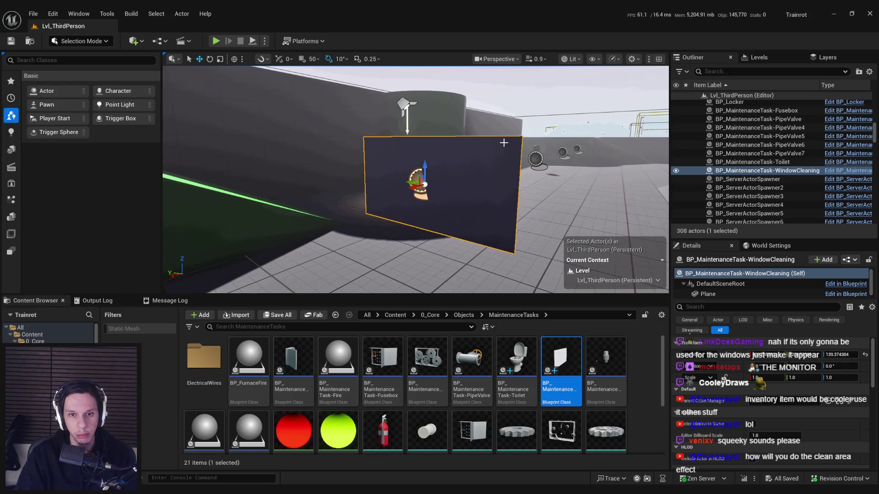
Step: Switch from the Unreal editor over to Blender with the character size reference
mouse_move(405, 211)
left_mouse_down()
mouse_move(411, 192)
mouse_move(406, 214)
left_mouse_up()
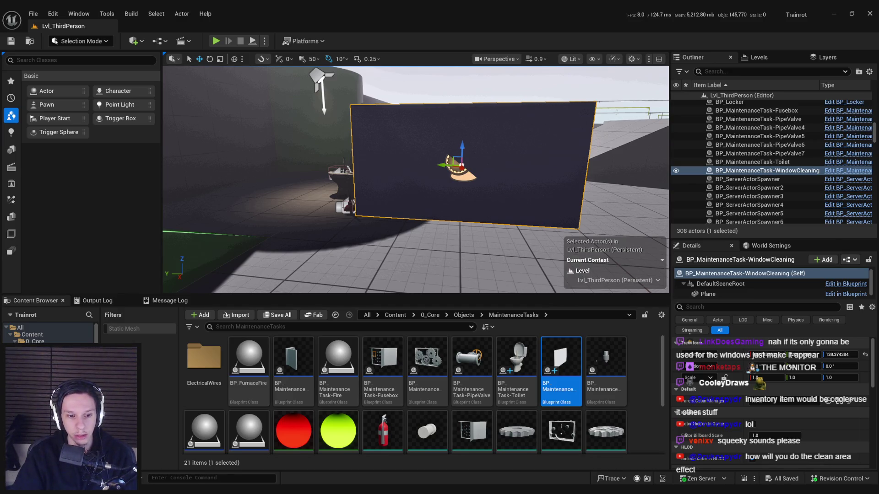
key("alt+Tab")
left_click(285, 255)
scroll(305, 262, "up", 2)
scroll(337, 236, "up", 2)
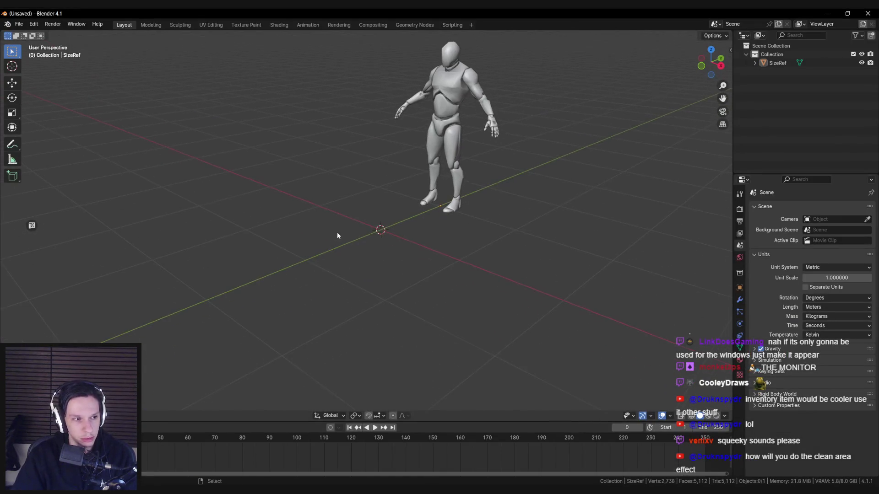
Step: Add a cube and scale it into a flat, X-elongated block sized against the character
key("shift+a")
type("cube")
key("Return")
key("s")
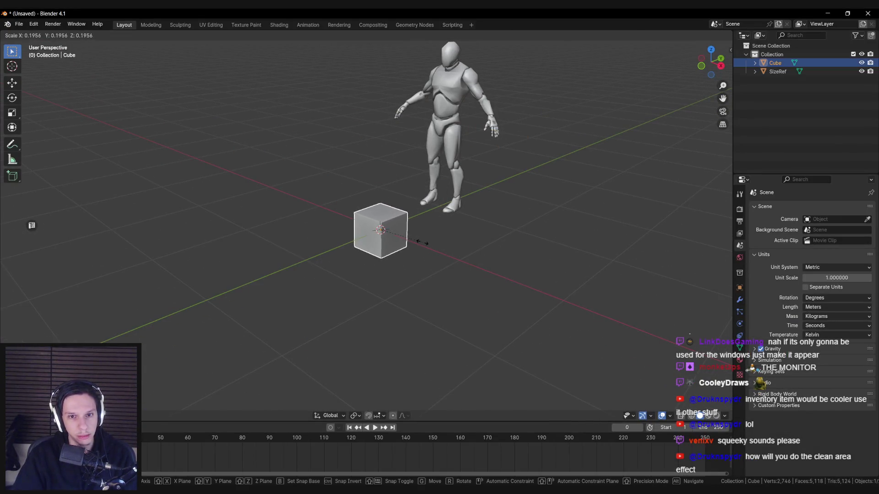
left_click(421, 243)
mouse_move(397, 246)
left_mouse_down()
mouse_move(461, 251)
mouse_move(485, 274)
left_mouse_up()
key("s")
key("z")
left_click(442, 249)
key("s")
key("x")
left_click(484, 275)
mouse_move(420, 280)
left_mouse_down()
mouse_move(474, 261)
mouse_move(263, 252)
left_mouse_up()
key("s")
key("z")
left_click(498, 262)
Step: In Edit Mode, pinch the block's middle section inward along X after checking the docs
key("Tab")
scroll(381, 254, "up", 3)
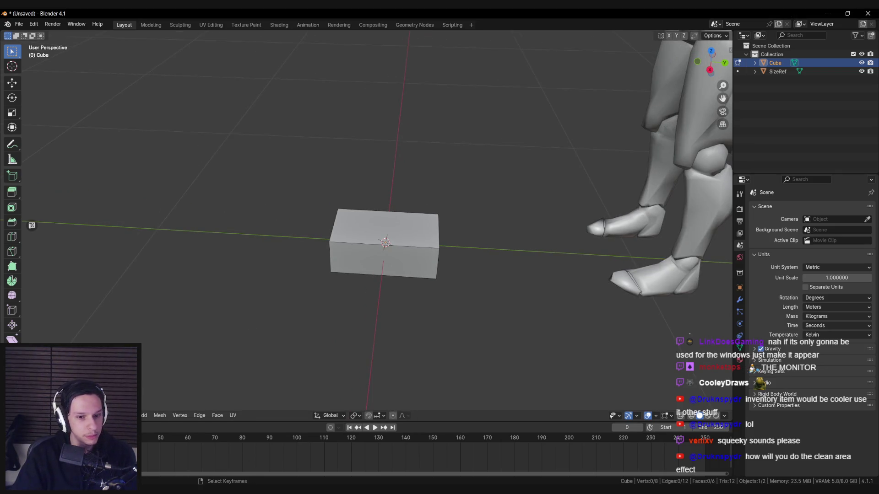
left_click_drag(355, 304, 362, 294)
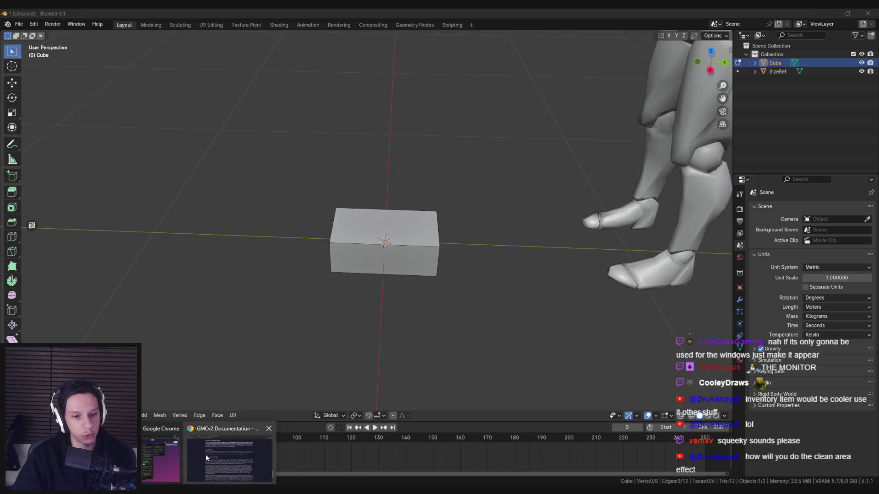
left_click(210, 453)
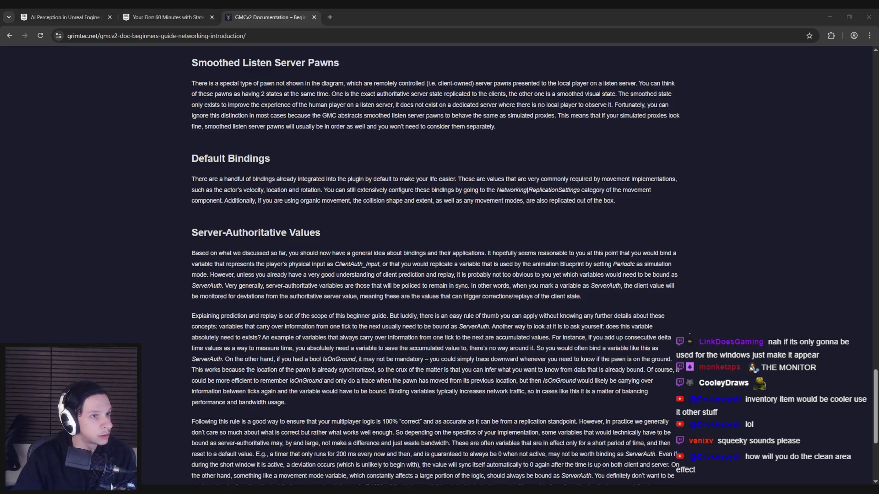
left_click(829, 17)
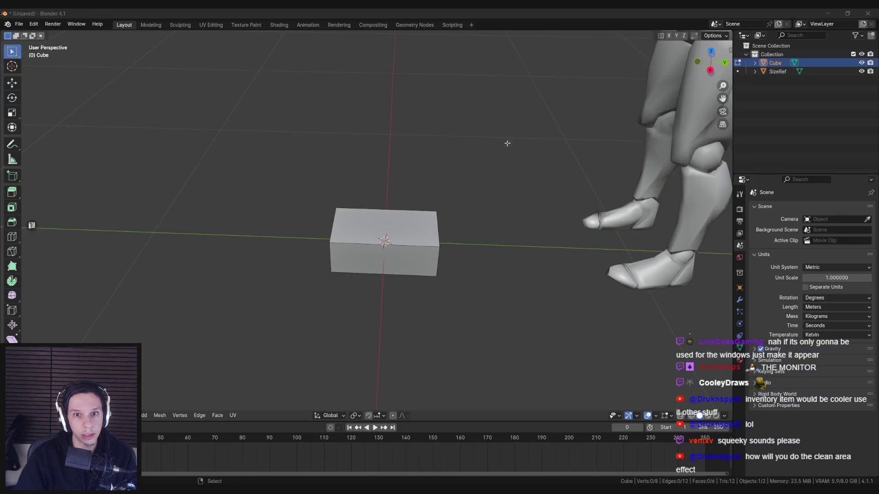
key("s")
key("x")
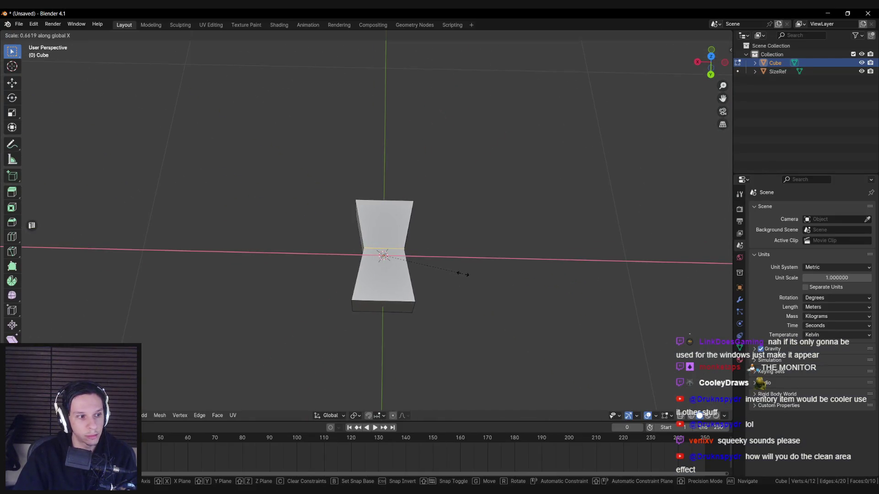
left_click(462, 274)
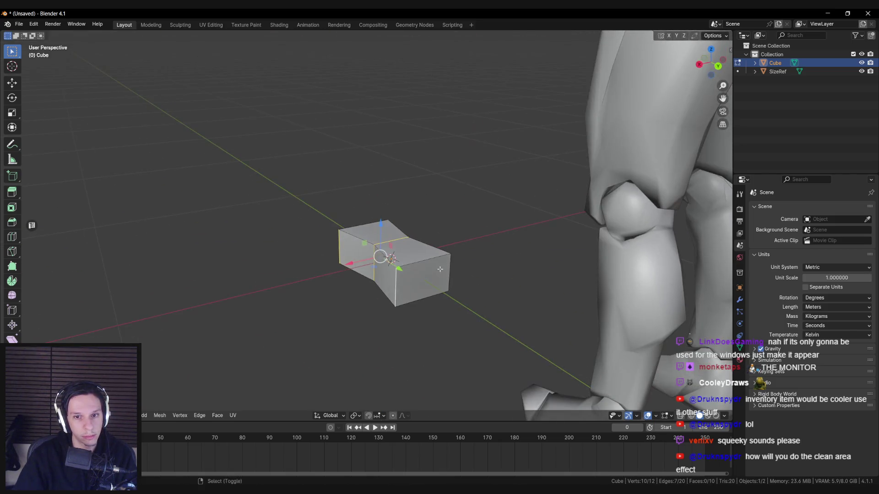
Step: Apply the block's rotation and scale, then bevel its corner edges round
key("Tab")
key("ctrl+a")
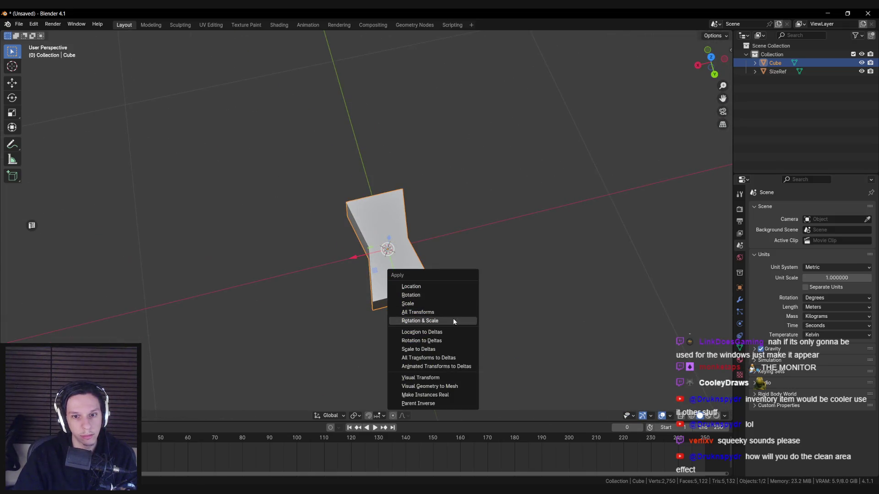
left_click(453, 320)
key("Tab")
key("ctrl+b")
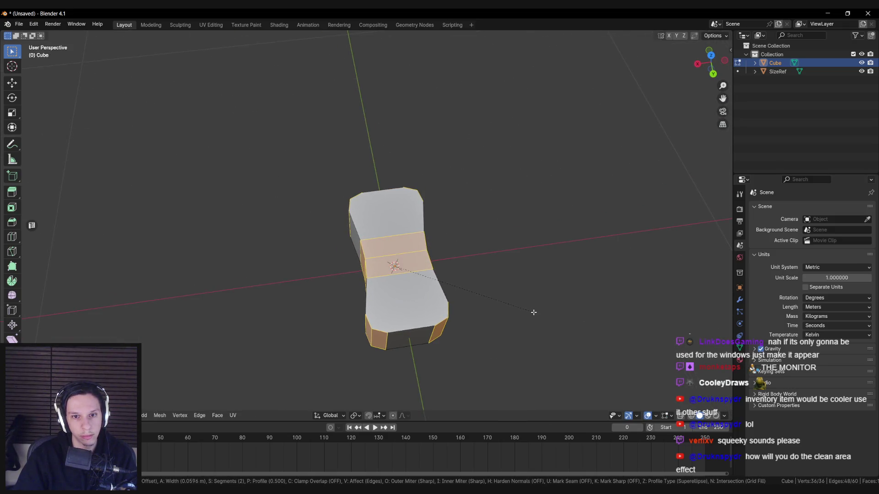
scroll(539, 315, "up", 1)
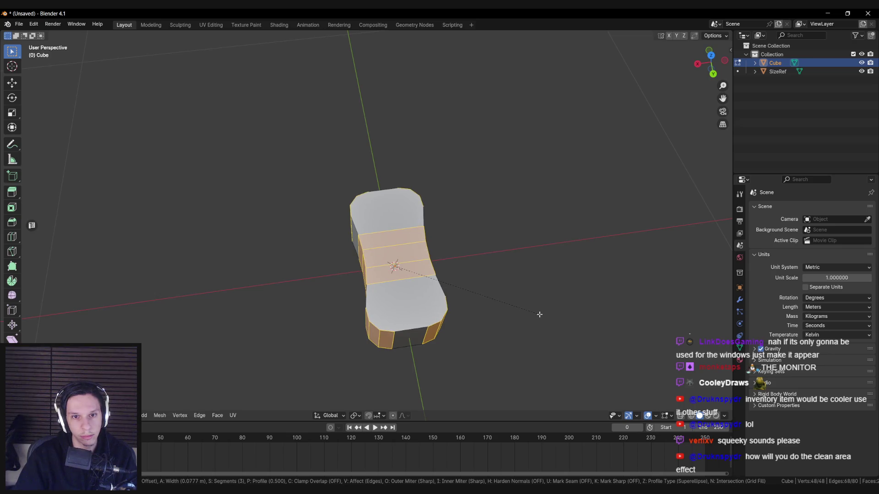
scroll(539, 314, "up", 1)
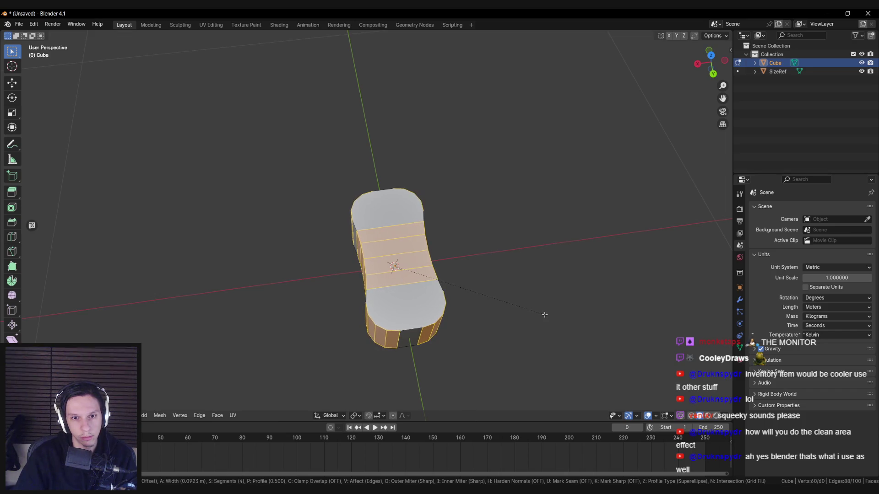
left_click(544, 315)
Step: Flatten the rounded sponge shape further along Z in Object Mode
key("Tab")
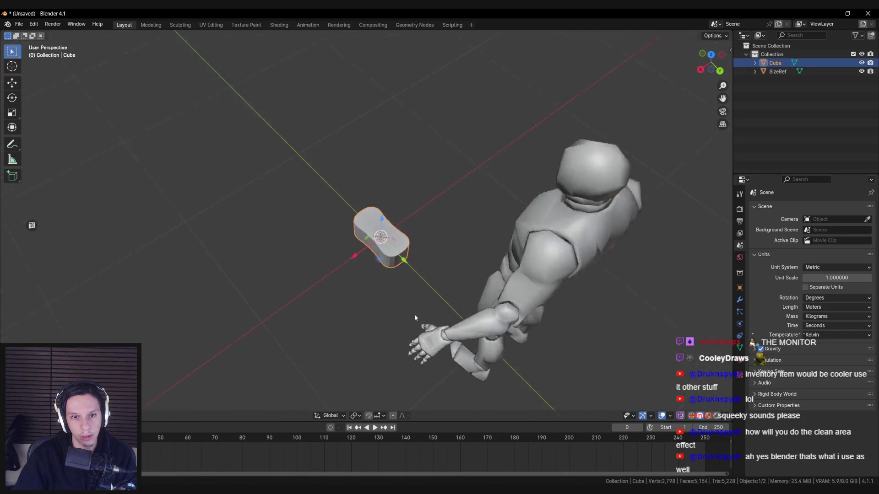
key("s")
key("z")
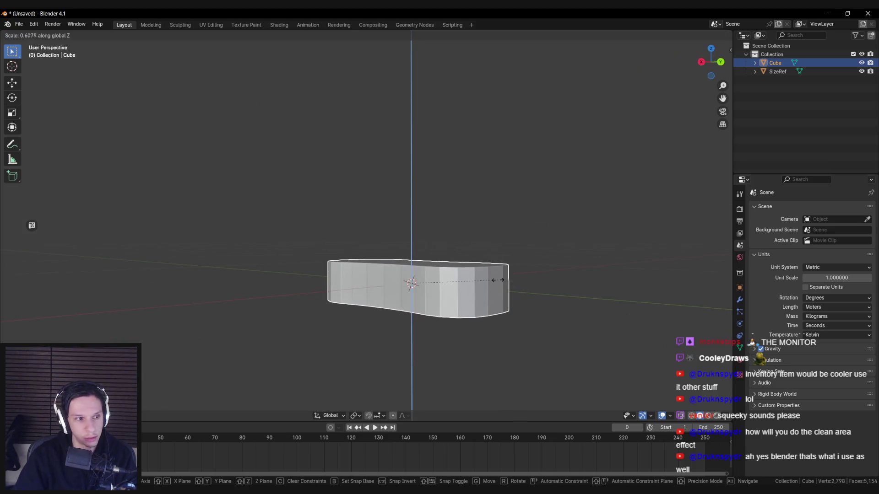
left_click(504, 283)
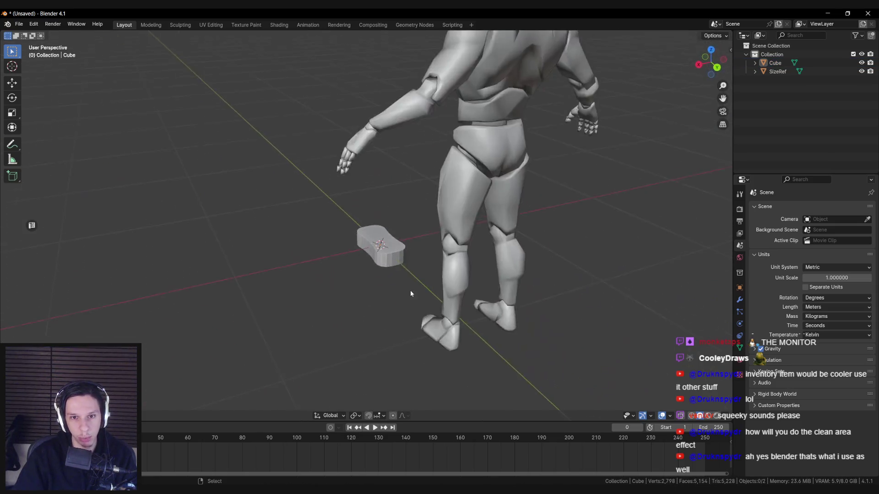
Step: Select a vertex pair across the sponge's face and join them with a new edge (J)
key("Tab")
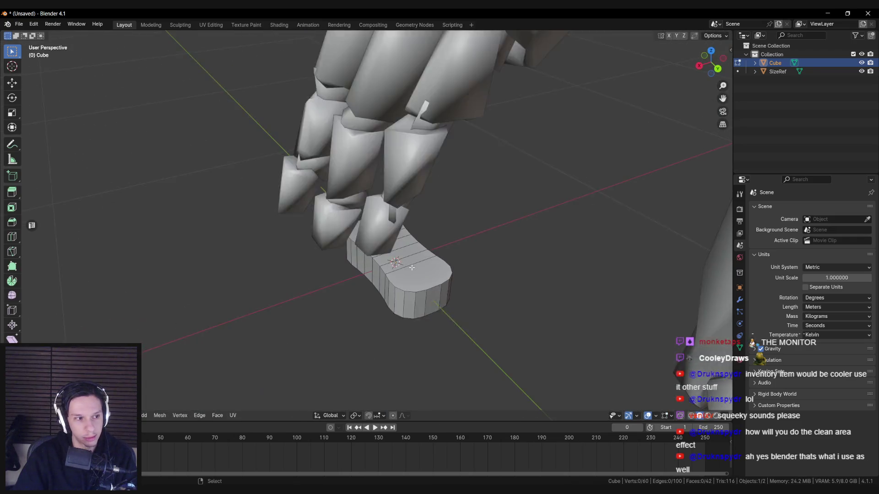
scroll(465, 292, "up", 3)
scroll(393, 245, "up", 2)
left_click(420, 313)
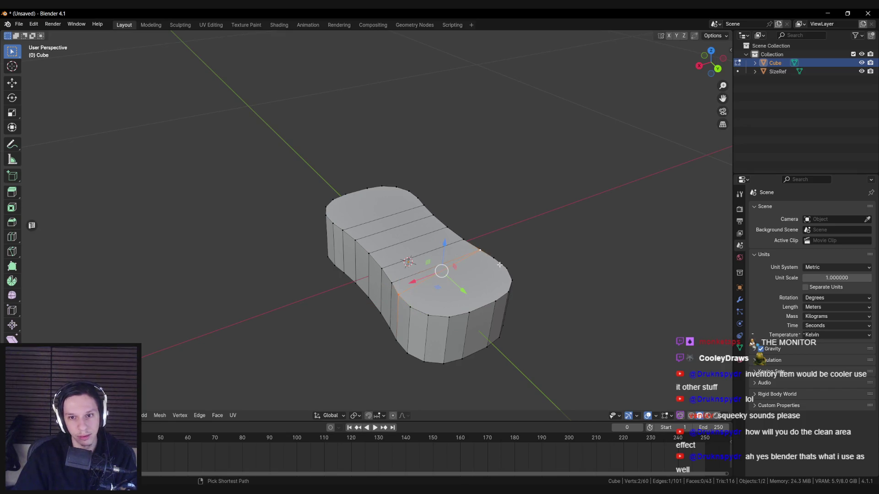
left_click_drag(442, 270, 367, 267)
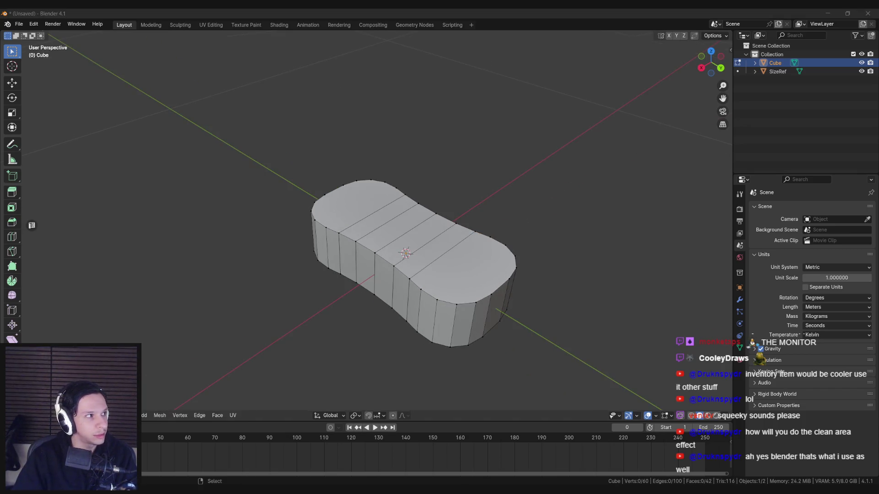
scroll(367, 267, "down", 1)
left_click(472, 211)
left_click(445, 276, "shift")
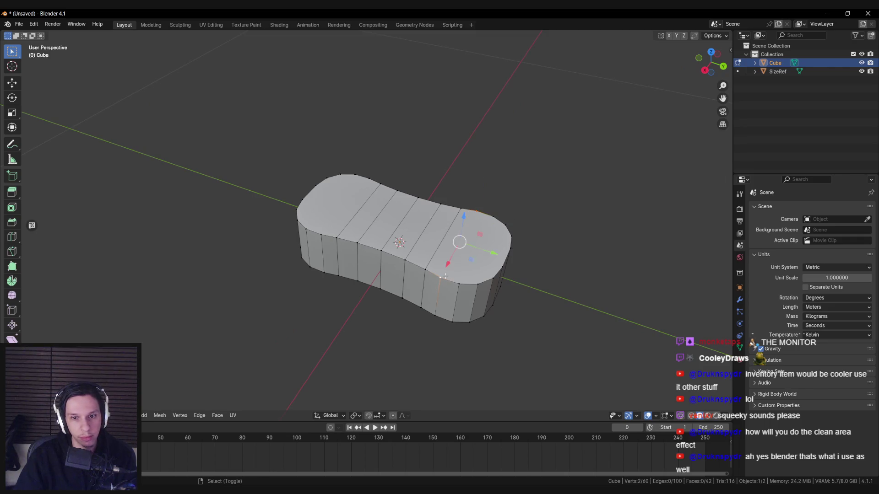
left_click(522, 212)
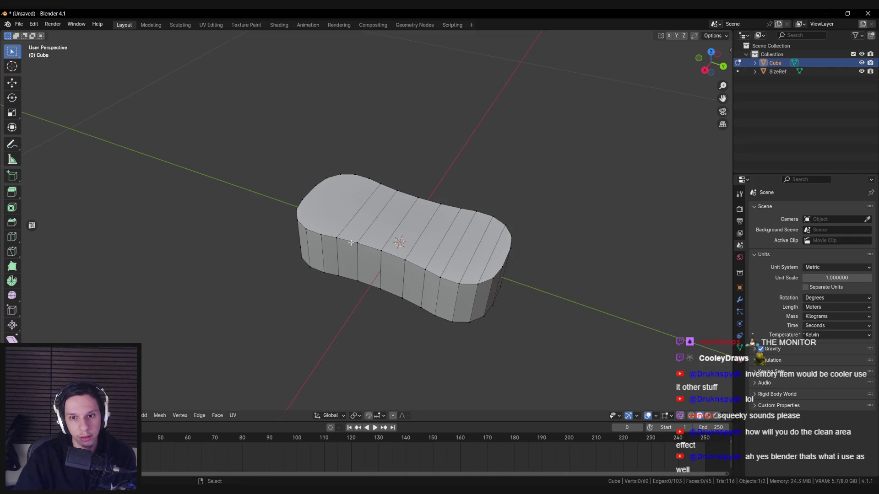
left_click_drag(522, 213, 315, 240)
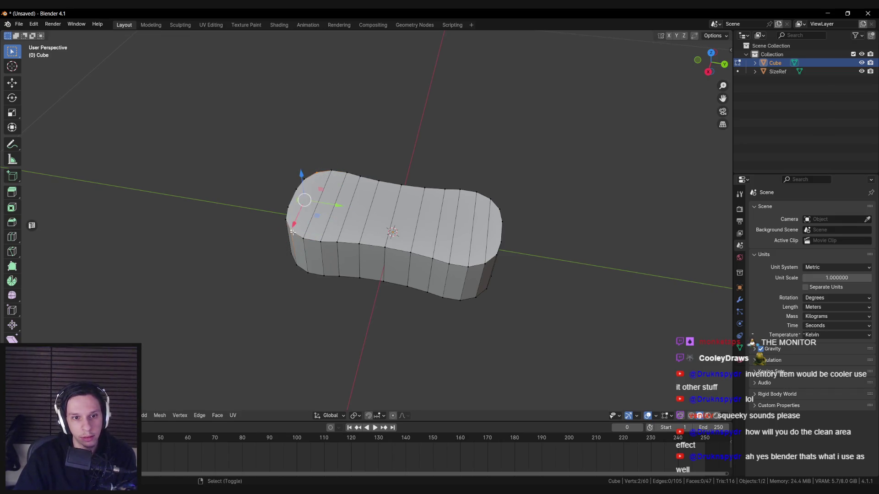
mouse_move(280, 243)
left_mouse_down()
mouse_move(339, 200)
mouse_move(308, 294)
mouse_move(307, 244)
left_mouse_up()
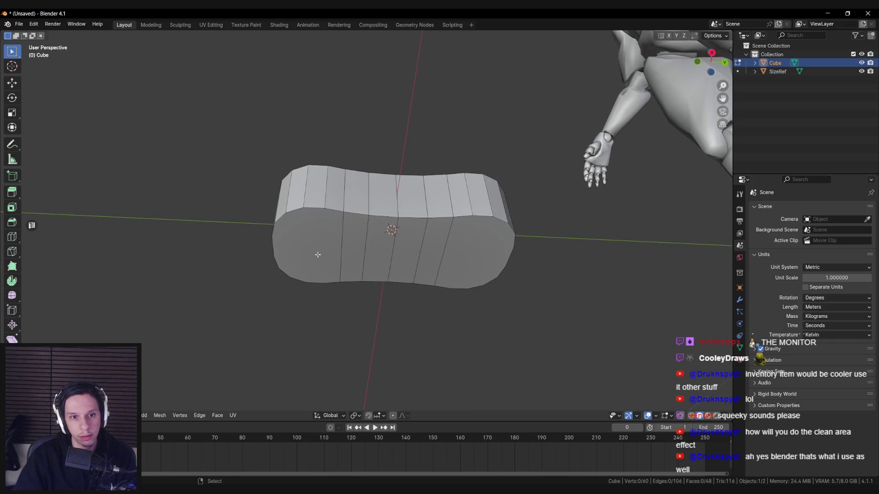
left_click(323, 216)
key("j")
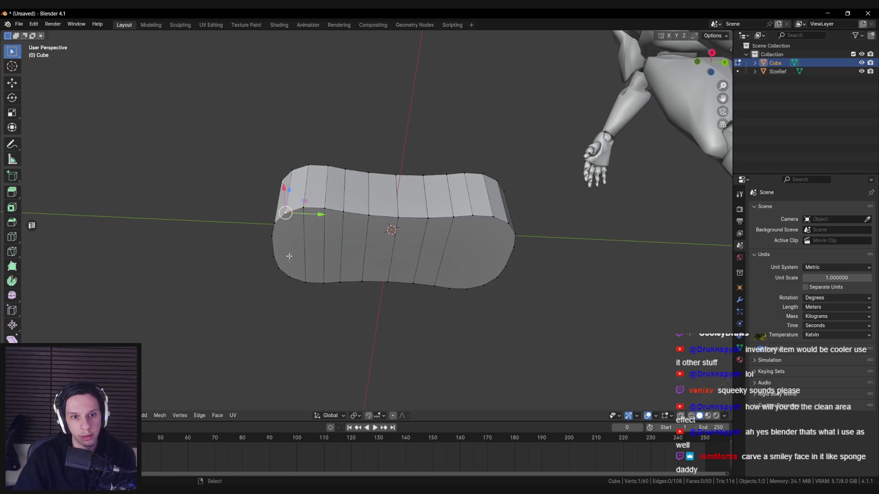
Step: Join further left-right vertex pairs to cut additional edges across the sponge's top
left_click_drag(480, 286, 470, 271)
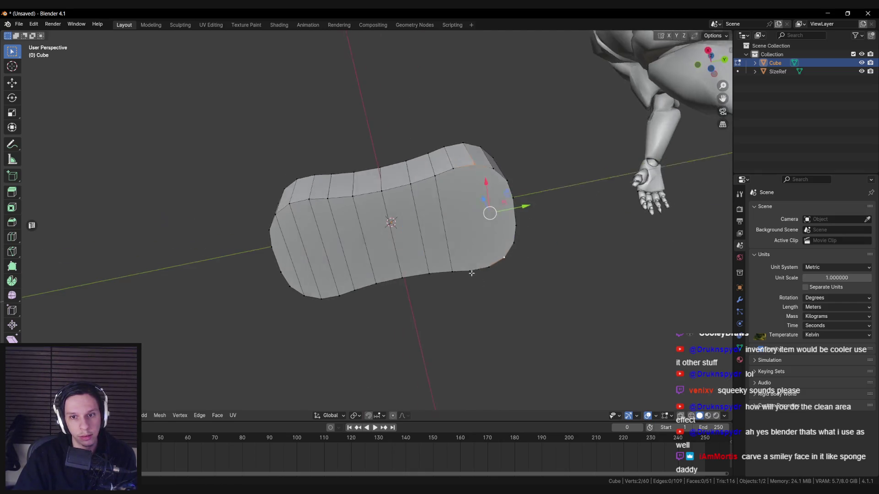
left_click(488, 269)
key("alt+a")
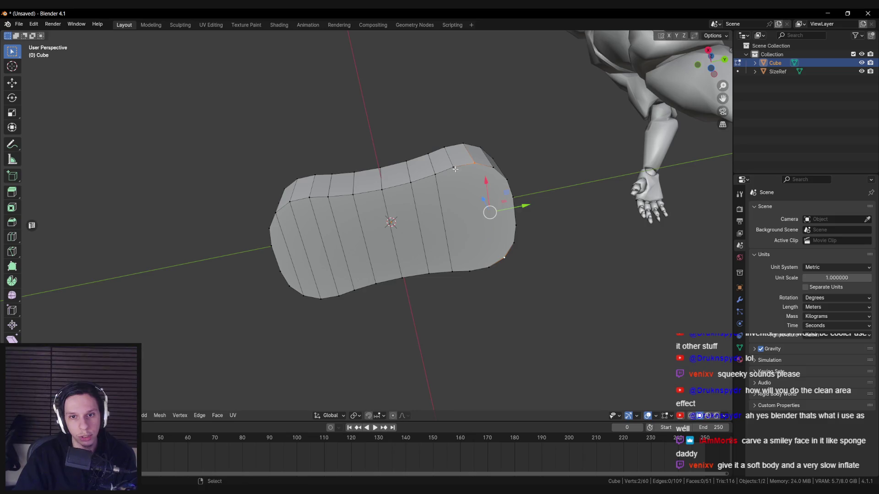
key("j")
left_click_drag(480, 172, 287, 268)
key("a")
mouse_move(392, 222)
left_mouse_down()
mouse_move(306, 238)
mouse_move(270, 204)
left_mouse_up()
left_click(270, 205)
key("j")
left_click(513, 237)
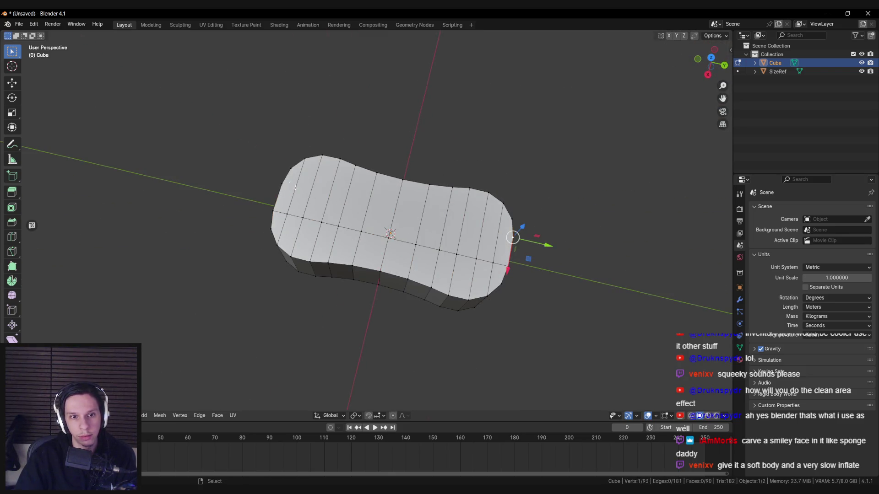
Step: Review the denser sponge in Object Mode, then select its top rim edge loop in Edit Mode
key("Tab")
scroll(398, 228, "down", 3)
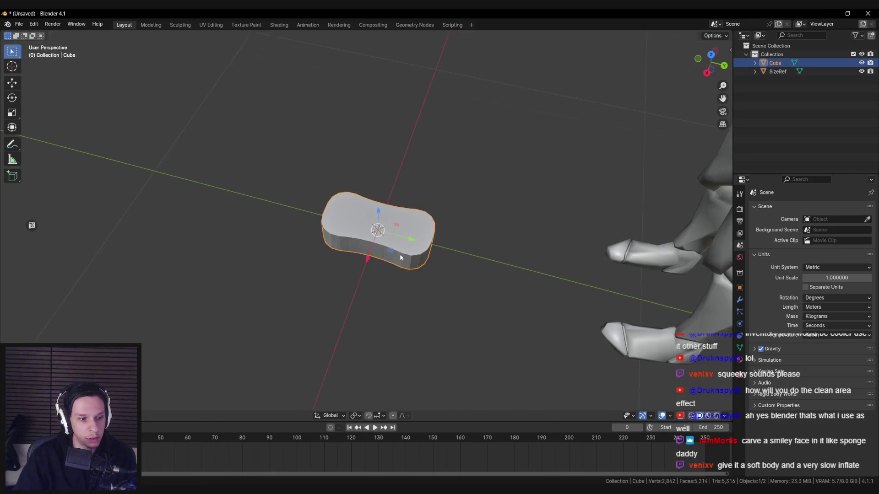
scroll(398, 228, "up", 3)
left_click_drag(406, 243, 373, 239)
scroll(373, 239, "up", 3)
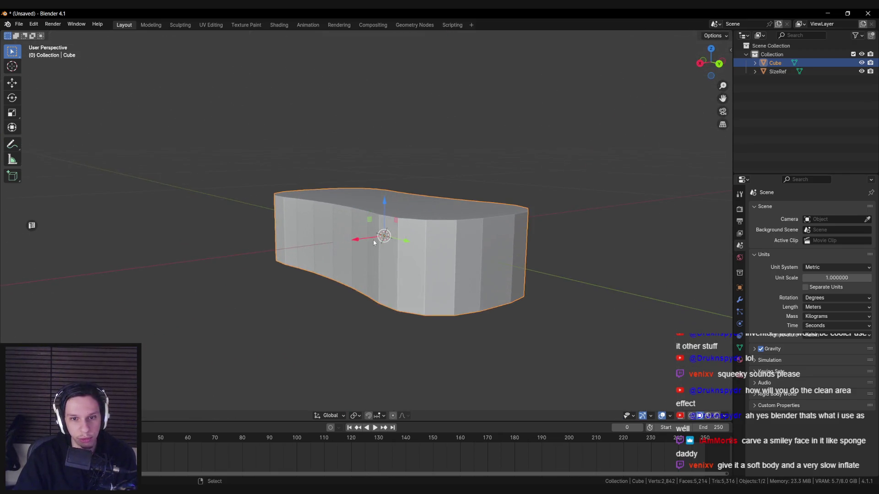
scroll(374, 269, "down", 3)
mouse_move(374, 271)
left_mouse_down()
mouse_move(405, 227)
mouse_move(330, 248)
left_mouse_up()
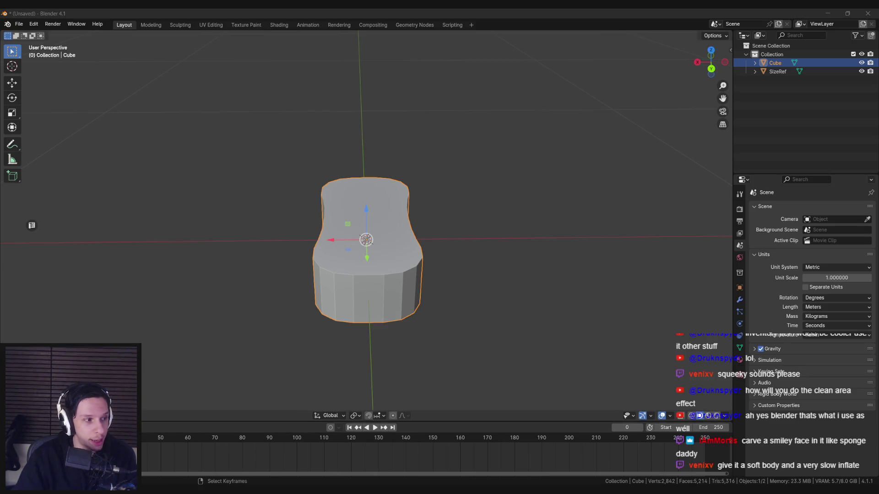
left_click_drag(291, 300, 376, 302)
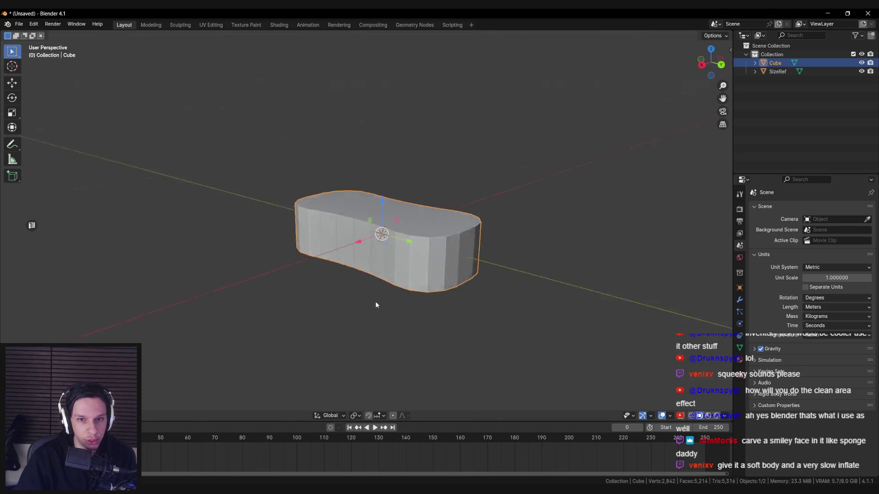
key("Tab")
left_click(419, 249, "alt")
Step: Select the sponge's top and bottom rim edge loops and bevel them with Ctrl+B
left_click(541, 217, "alt+shift")
left_click(320, 251, "alt+shift")
mouse_move(270, 280)
left_mouse_down()
mouse_move(320, 252)
mouse_move(261, 270)
left_mouse_up()
left_click(333, 311, "alt+shift")
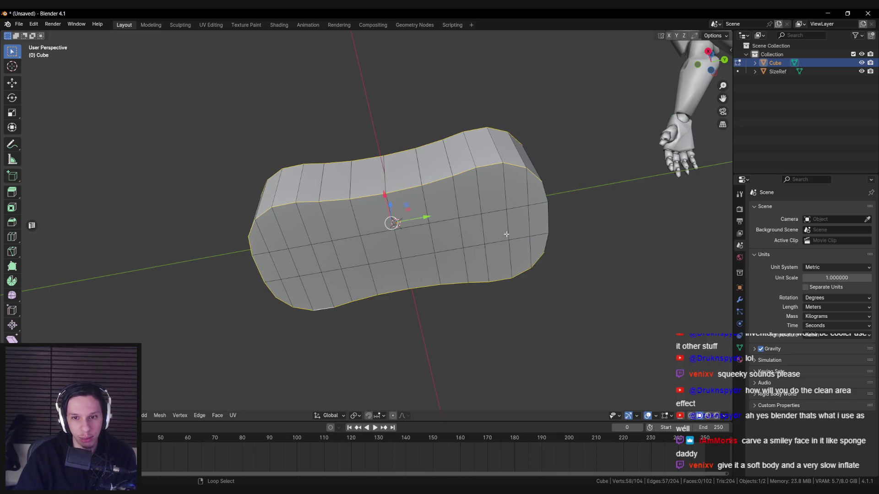
left_click_drag(544, 217, 502, 258)
key("ctrl+b")
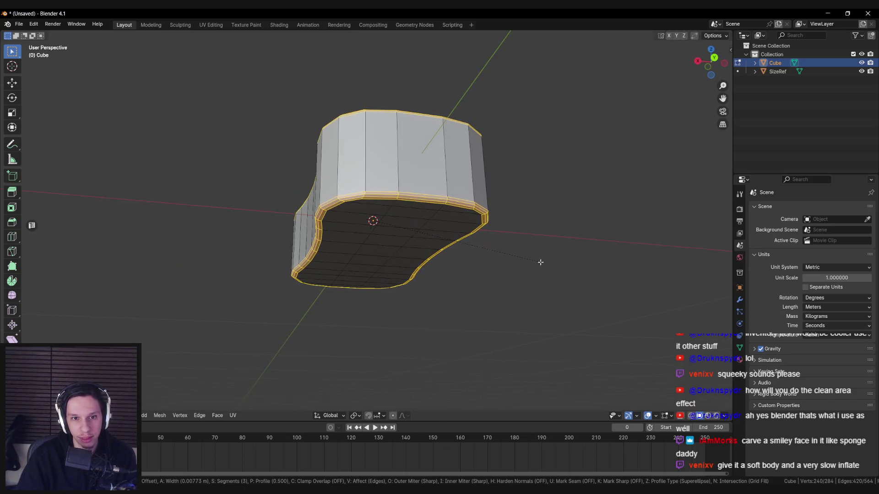
left_click(540, 262)
Step: Slide a first bevel corner vertex along its edge to tidy the bevel
left_click_drag(479, 246, 453, 212)
key("alt+a")
key("Tab")
key("Tab")
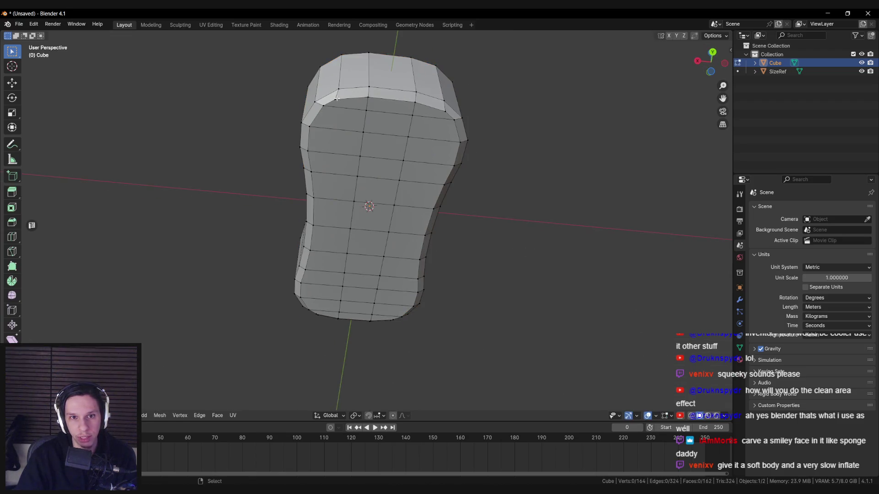
key("g")
key("g")
left_click(446, 124)
left_click_drag(466, 126, 411, 209)
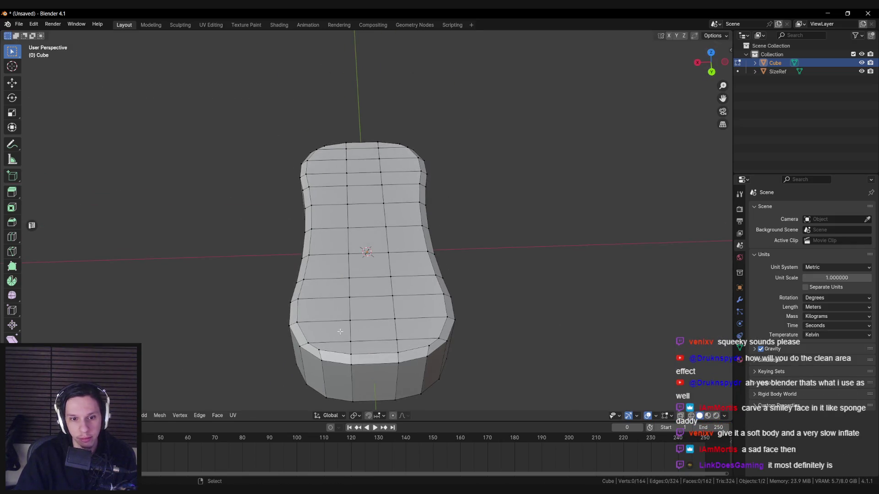
left_click(392, 352, "shift")
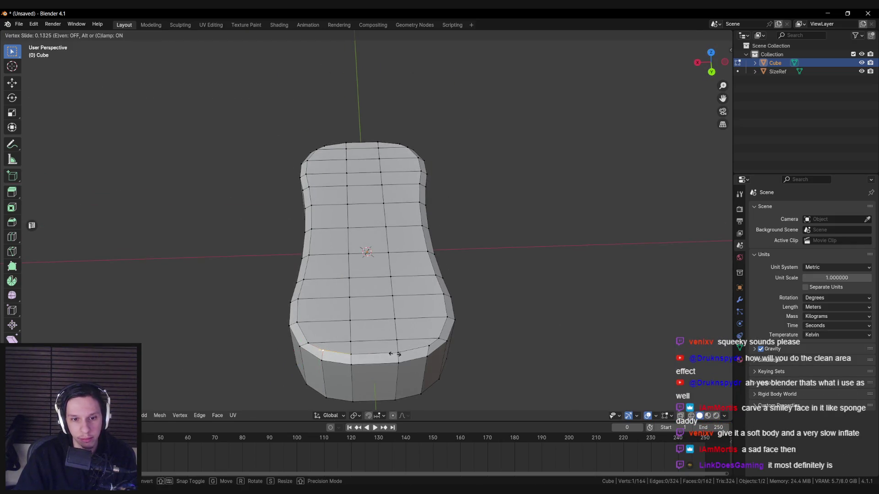
left_click(468, 348)
Step: Vertex-slide a second bevel corner vertex outward along its edge
mouse_move(337, 322)
left_mouse_down()
mouse_move(325, 327)
mouse_move(480, 319)
mouse_move(403, 332)
left_mouse_up()
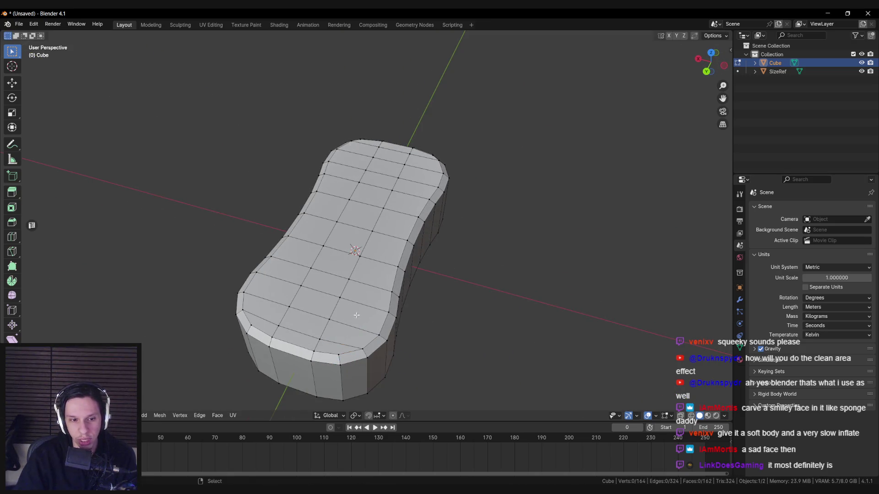
left_click_drag(357, 315, 371, 314)
left_click(371, 313)
key("g")
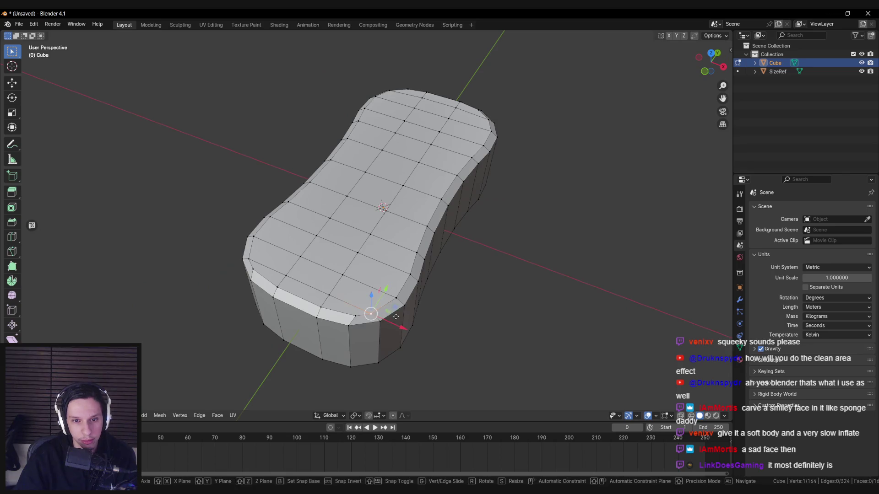
key("g")
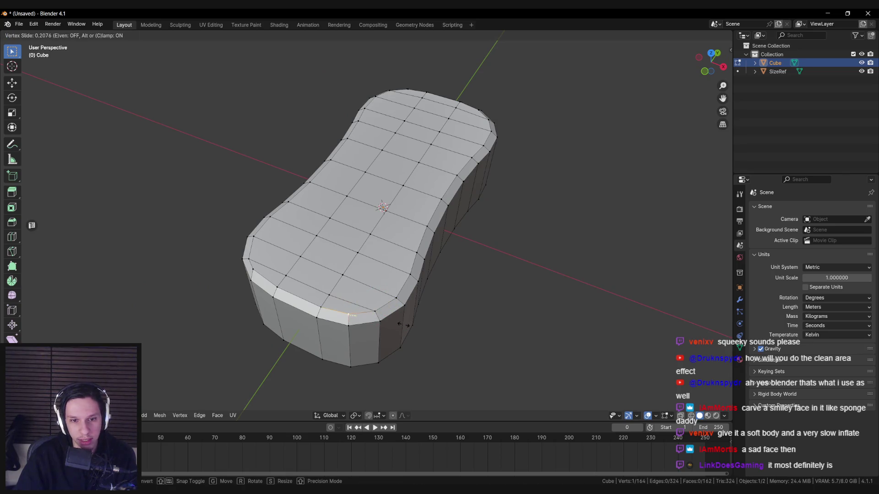
left_click_drag(403, 325, 410, 326)
left_click(419, 326)
Step: Slide the top-left and one more corner vertex toward the sponge's outer edges
mouse_move(417, 326)
left_mouse_down()
mouse_move(284, 294)
mouse_move(416, 188)
left_mouse_up()
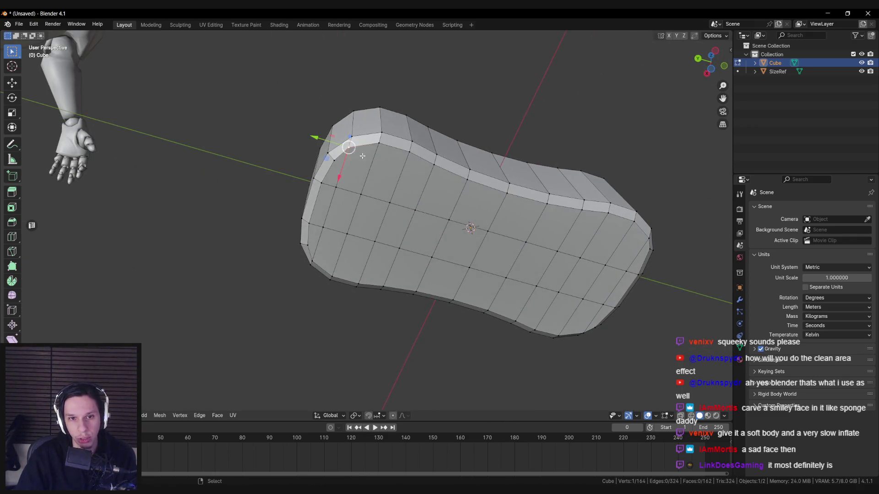
left_click_drag(362, 156, 369, 184)
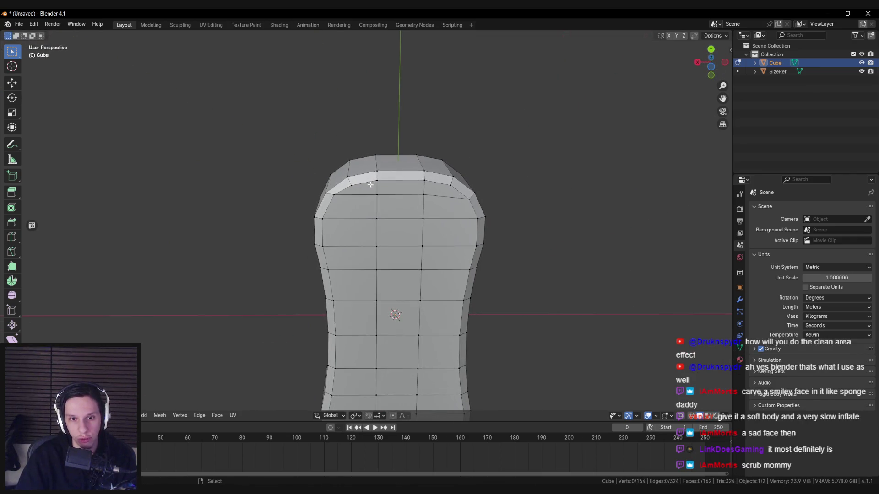
key("g")
key("g")
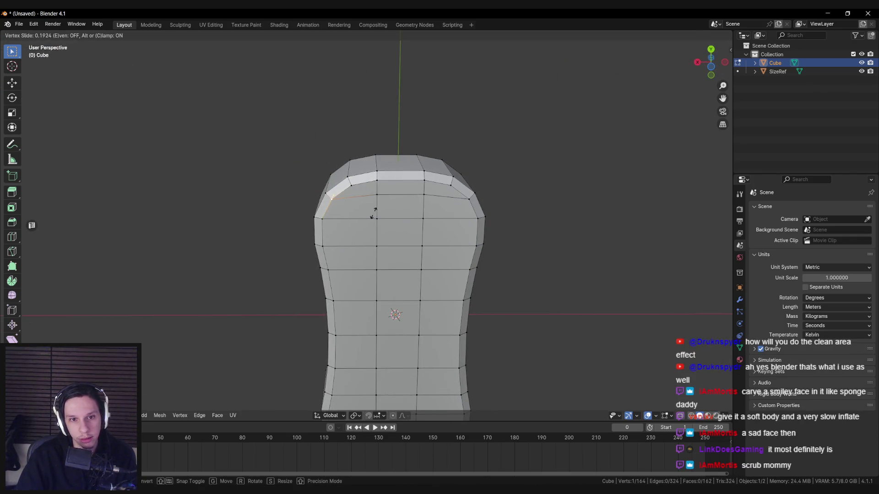
left_click(373, 214)
key("a")
mouse_move(373, 214)
left_mouse_down()
mouse_move(361, 255)
mouse_move(402, 278)
left_mouse_up()
left_click(362, 256)
key("g")
key("g")
key("g")
key("g")
left_click(388, 269)
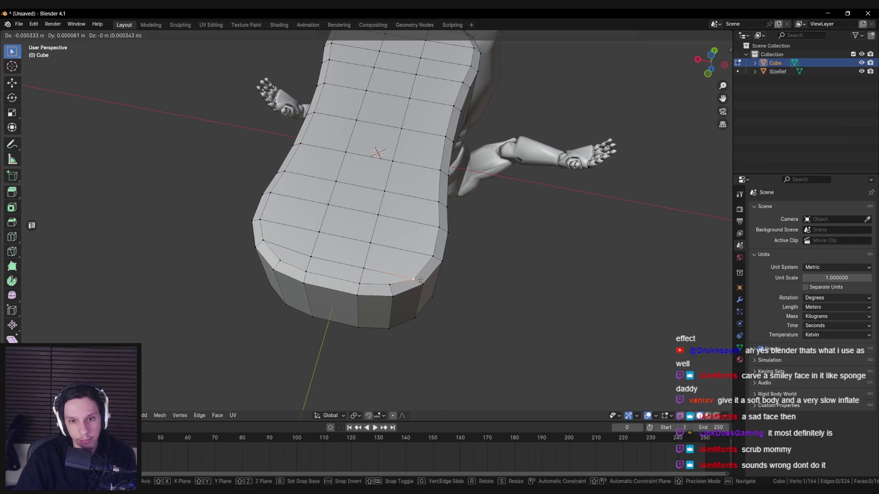
Step: Return to Object Mode and set the sponge to Shade Smooth
key("Tab")
scroll(396, 260, "down", 5)
left_click_drag(396, 260, 402, 135)
right_click(402, 135)
left_click(402, 135)
Step: Isolate the sponge and add a WeightedNormal modifier with Keep Sharp enabled
mouse_move(385, 289)
left_mouse_down()
mouse_move(406, 238)
mouse_move(528, 235)
left_mouse_up()
key("KP_Divide")
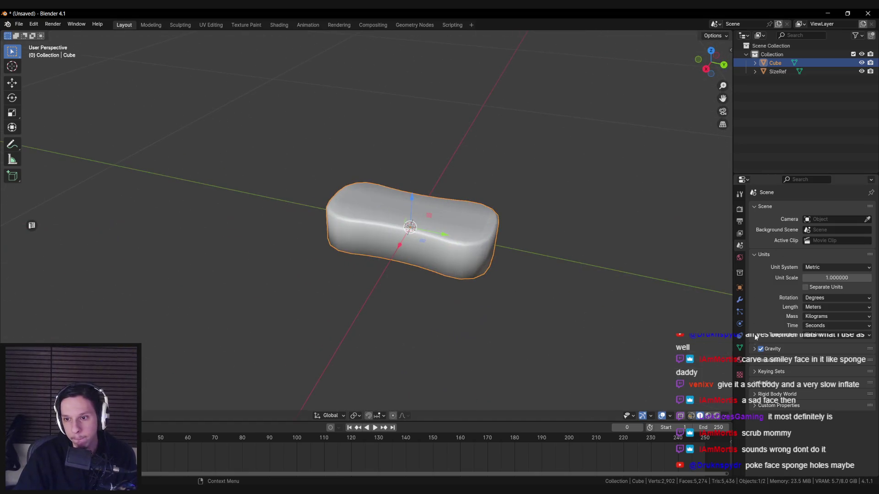
left_click(739, 300)
left_click(777, 208)
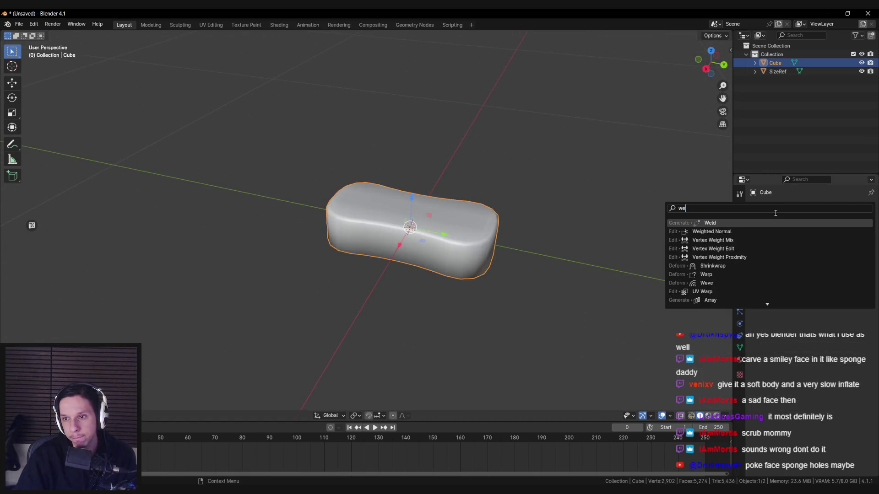
left_click(753, 224)
left_click(800, 267)
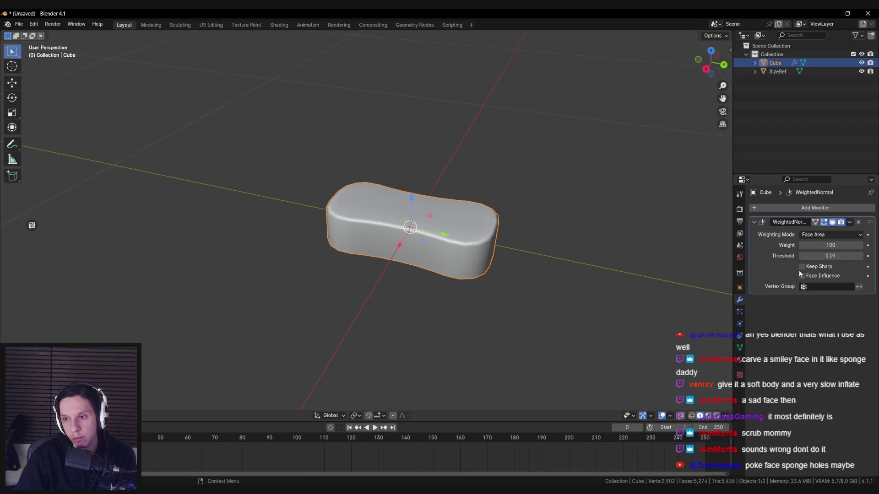
Step: Bring the other objects back, reselect the sponge and re-enter mesh editing
left_click_drag(522, 247, 458, 240)
key("KP_Divide")
left_click(372, 230)
key("Tab")
key("KP_Decimal")
left_click_drag(412, 261, 361, 230)
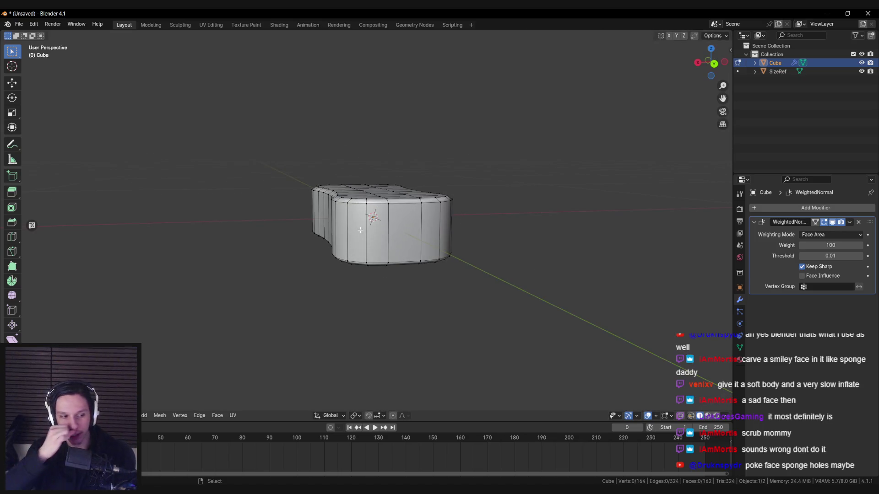
Step: Scale the sponge's middle edge loop up slightly, checking it from side and orbited views
left_click(360, 232, "alt")
key("s")
left_click(498, 241)
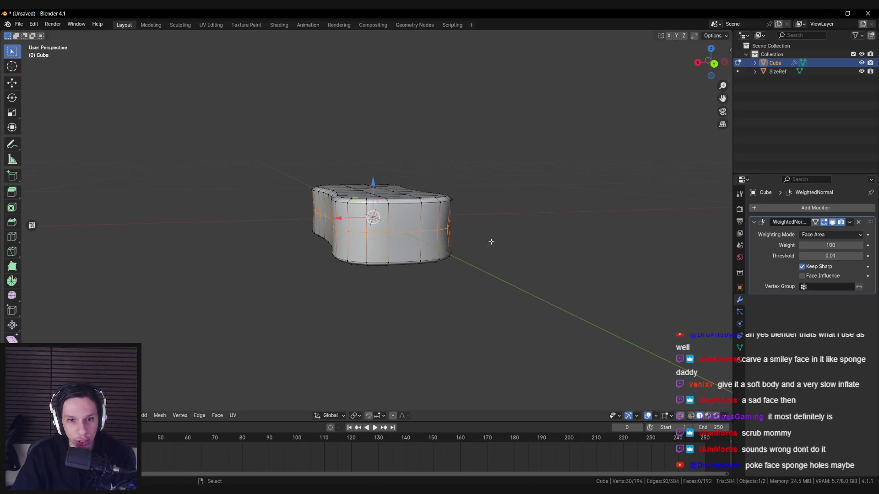
key("KP_1")
key("Tab")
left_click_drag(590, 229, 418, 290)
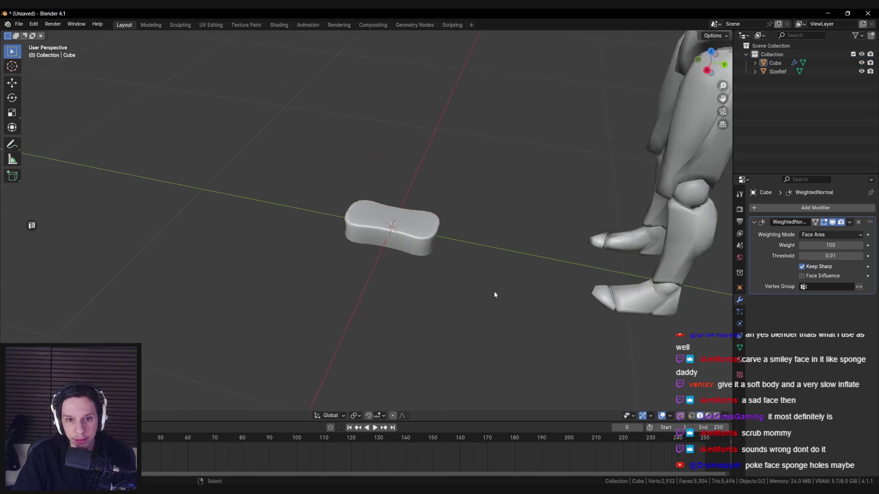
key("Tab")
key("KP_Decimal")
key("s")
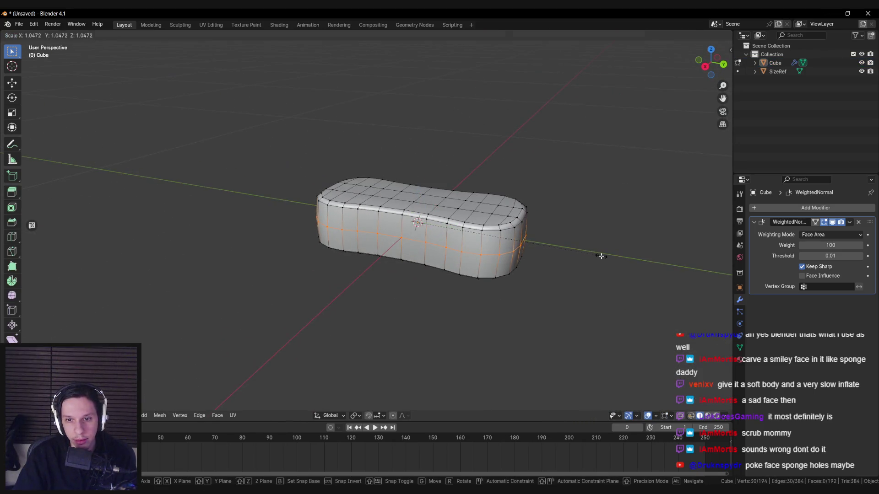
left_click(600, 256)
left_click_drag(502, 221, 493, 222)
key("Tab")
scroll(405, 245, "down", 3)
Step: Orbit around the sponge and figure from low and side angles to inspect the shape
mouse_move(405, 244)
left_mouse_down()
mouse_move(545, 269)
mouse_move(467, 257)
mouse_move(408, 327)
left_mouse_up()
key("Tab")
key("Tab")
scroll(467, 257, "down", 3)
scroll(408, 325, "up", 5)
left_click(400, 282)
mouse_move(401, 283)
left_mouse_down()
mouse_move(502, 277)
mouse_move(397, 320)
mouse_move(458, 295)
mouse_move(451, 248)
left_mouse_up()
left_click(502, 276)
scroll(454, 296, "down", 3)
scroll(451, 248, "up", 5)
left_click(419, 275)
mouse_move(417, 298)
left_mouse_down()
mouse_move(473, 249)
mouse_move(472, 298)
mouse_move(410, 259)
mouse_move(364, 278)
mouse_move(334, 237)
mouse_move(338, 327)
left_mouse_up()
left_click(473, 256)
scroll(431, 261, "up", 3)
scroll(432, 261, "up", 2)
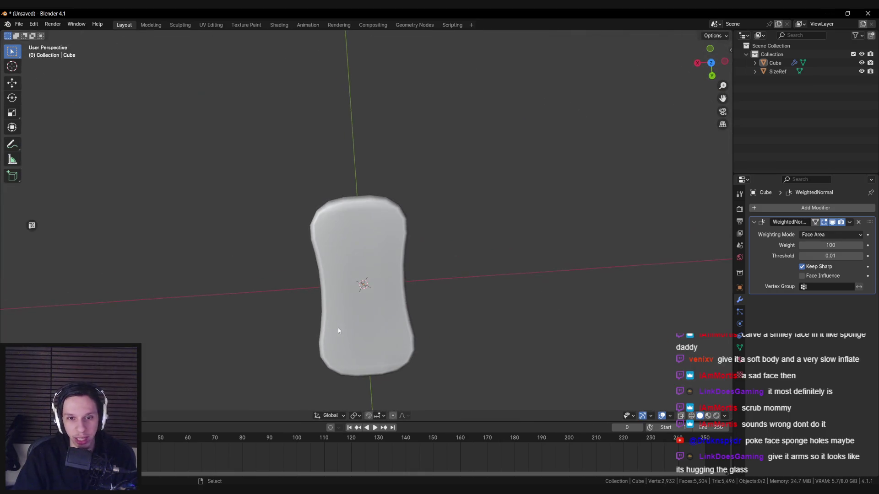
scroll(338, 330, "down", 3)
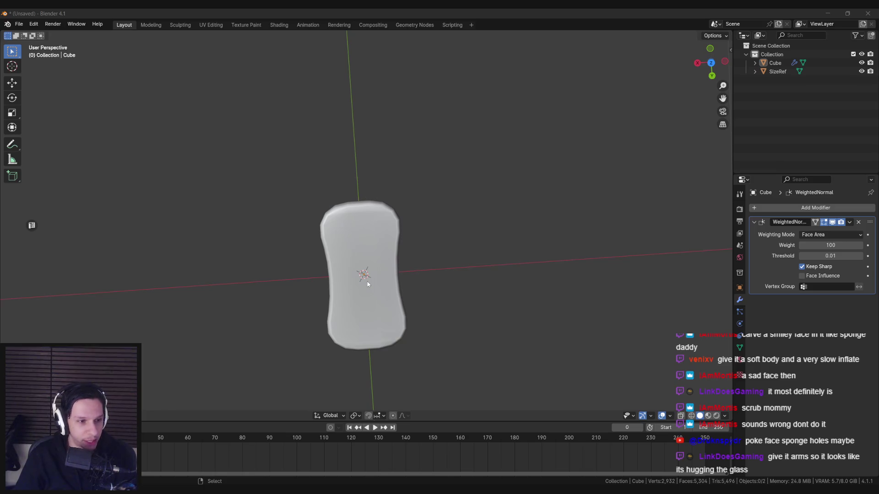
Step: Clear the edge selection, isolate the sponge on its own and bring up the save window with Ctrl+S
left_click(367, 282)
mouse_move(367, 282)
left_mouse_down()
mouse_move(474, 160)
mouse_move(395, 234)
mouse_move(414, 204)
left_mouse_up()
key("Tab")
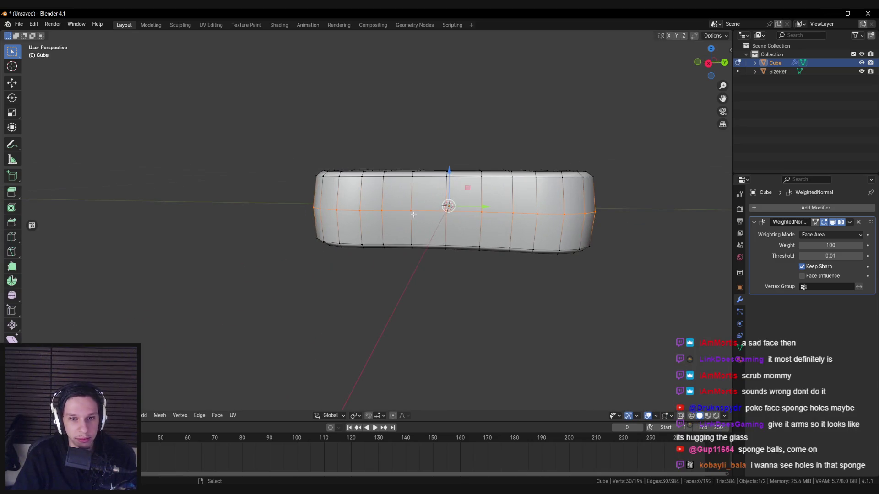
key("alt+a")
mouse_move(414, 204)
left_mouse_down()
mouse_move(372, 227)
mouse_move(380, 210)
mouse_move(378, 235)
left_mouse_up()
key("Tab")
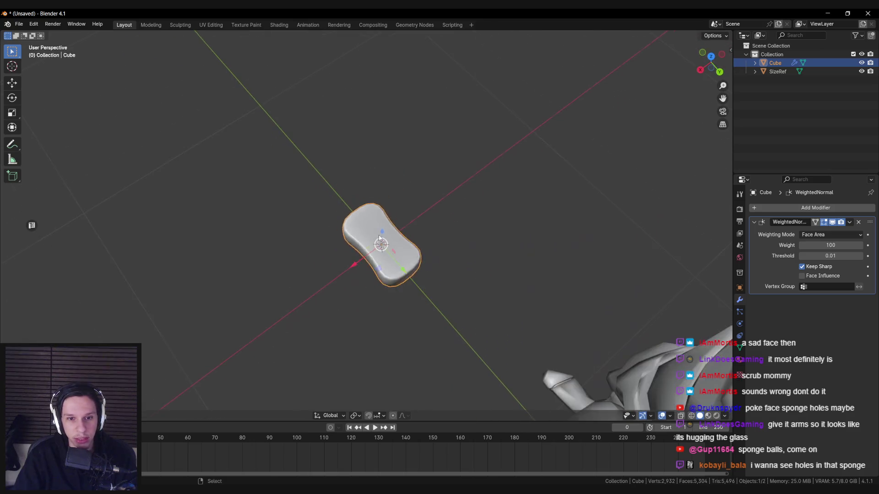
key("alt+a")
mouse_move(331, 249)
left_mouse_down()
mouse_move(363, 233)
mouse_move(386, 205)
left_mouse_up()
left_click(362, 234)
key("KP_Divide")
scroll(395, 221, "down", 3)
scroll(395, 221, "down", 1)
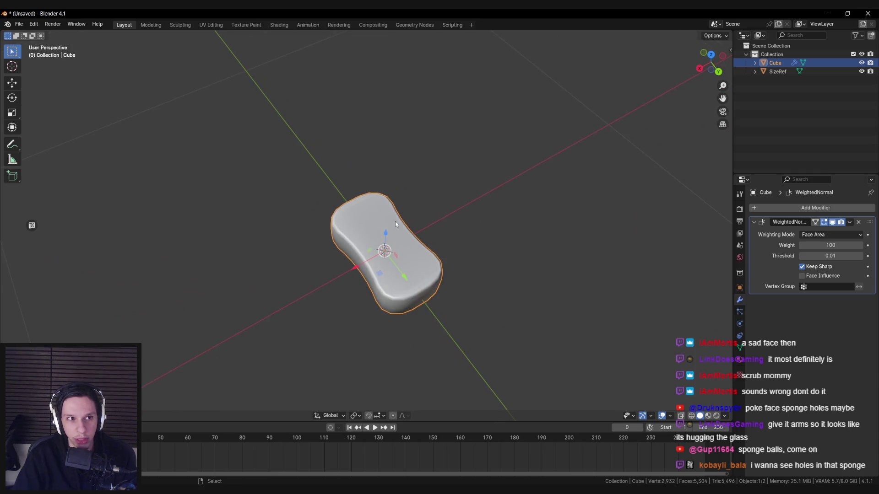
key("ctrl+s")
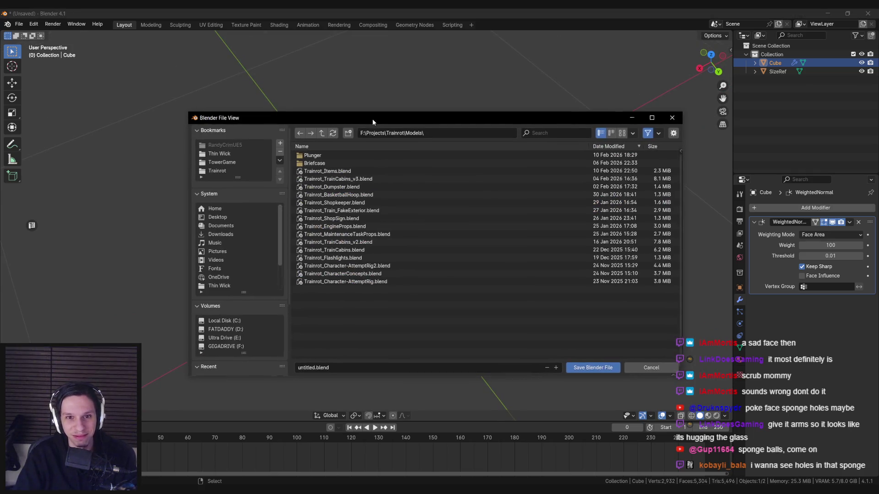
Step: Save the scene as Trainrot_Sponge.blend in the Trainrot Models folder
left_click(312, 367)
type("rainrot_Spong")
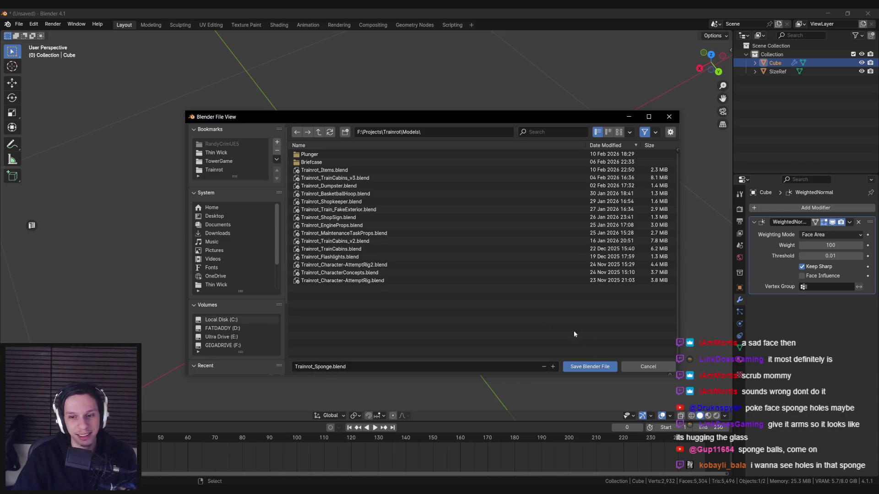
left_click(590, 366)
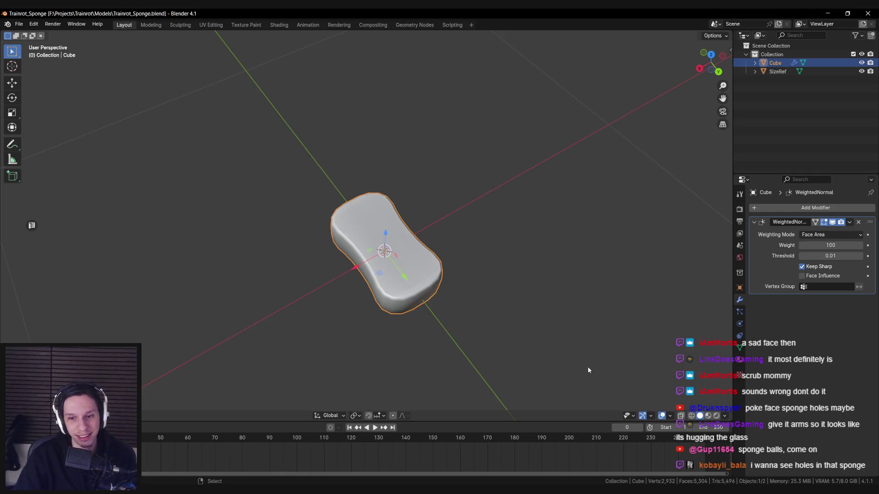
scroll(410, 231, "up", 4)
key("Tab")
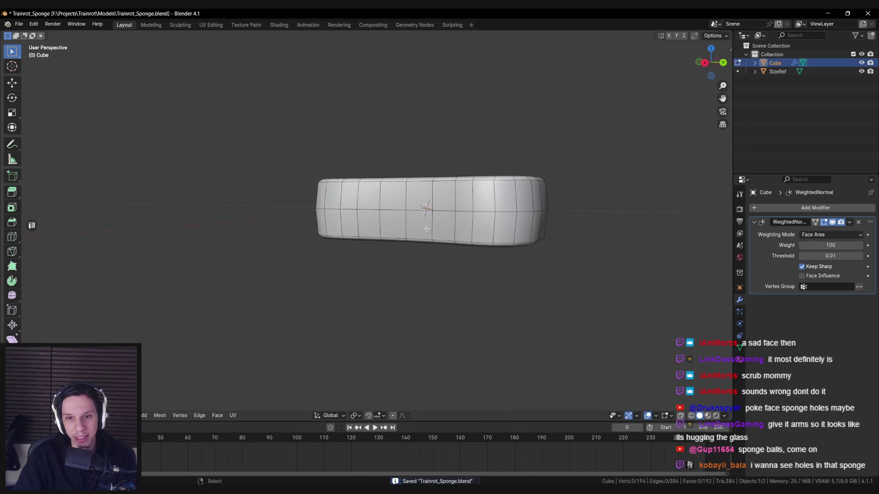
key("Tab")
scroll(410, 231, "down", 3)
scroll(393, 294, "up", 3)
left_click(19, 24)
mouse_move(34, 153)
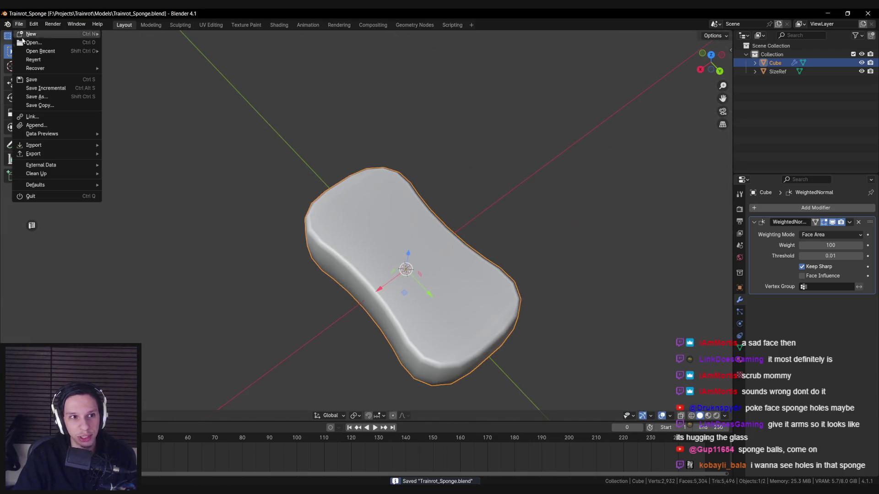
Step: Export only the selected mesh objects as S_CleaningSponge.fbx, renamed from the plunger export
left_click(149, 239)
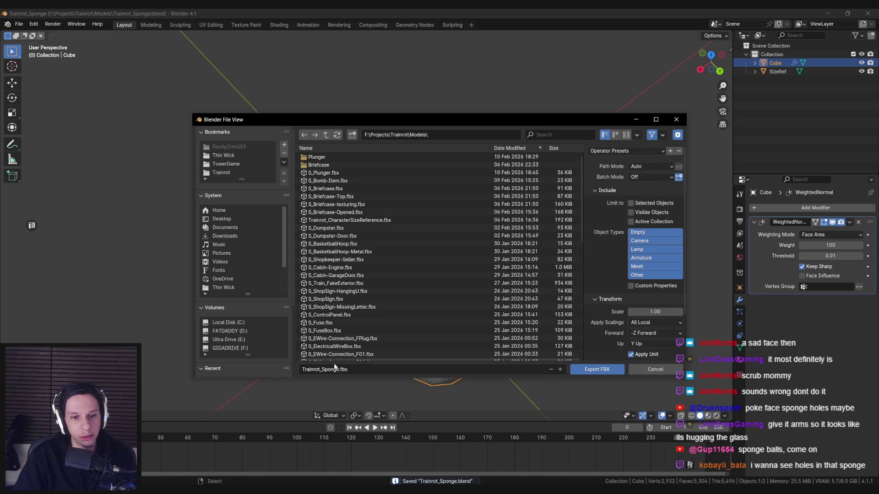
left_click(637, 267)
left_click(322, 172)
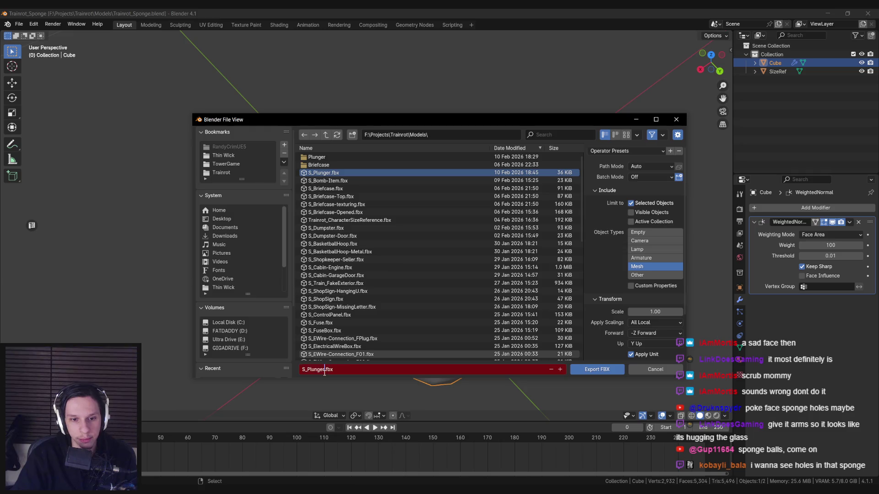
double_click(307, 369)
type("Sopng")
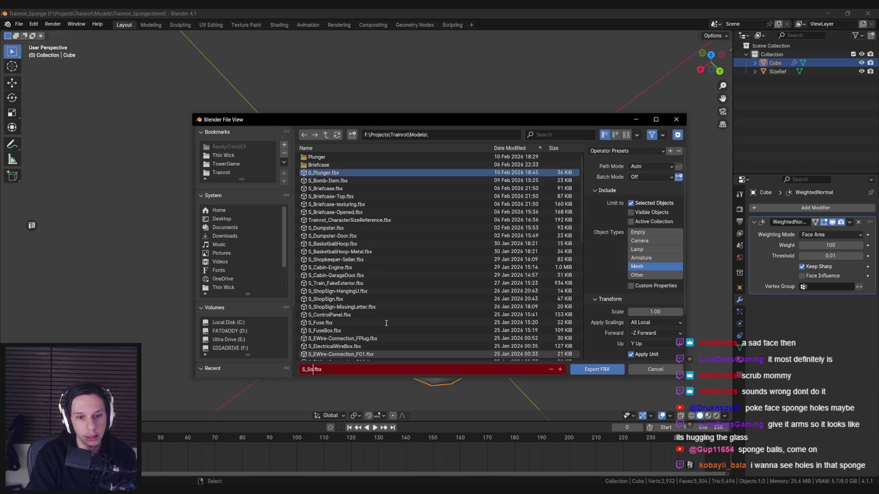
type("ponge")
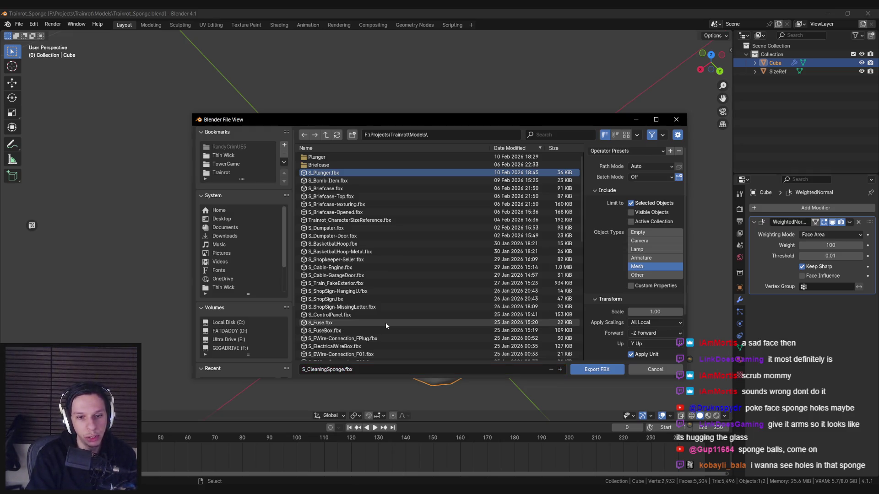
key("Return")
scroll(346, 255, "down", 5)
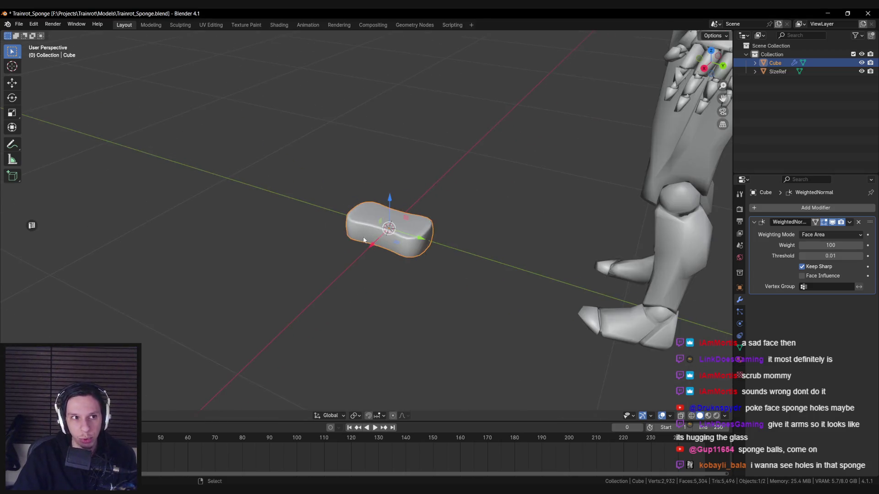
Step: Re-save the sponge file and quit Blender, returning to the Unreal level editor
key("ctrl+s")
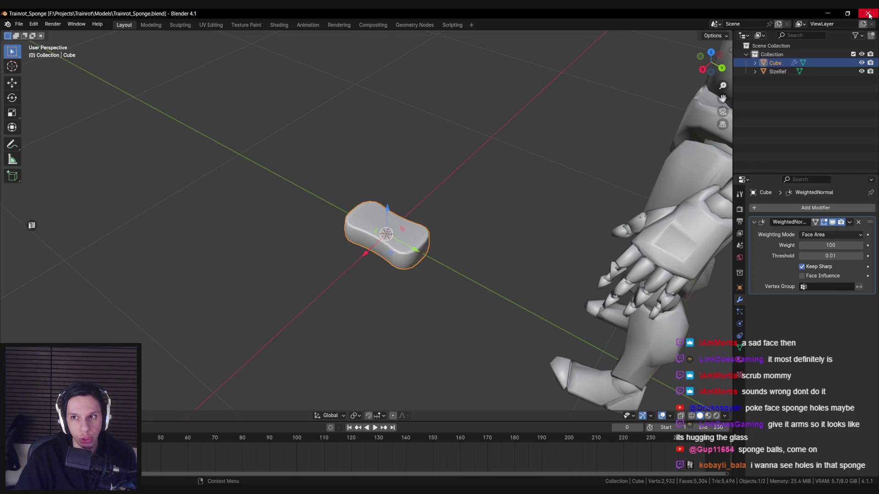
left_click(868, 14)
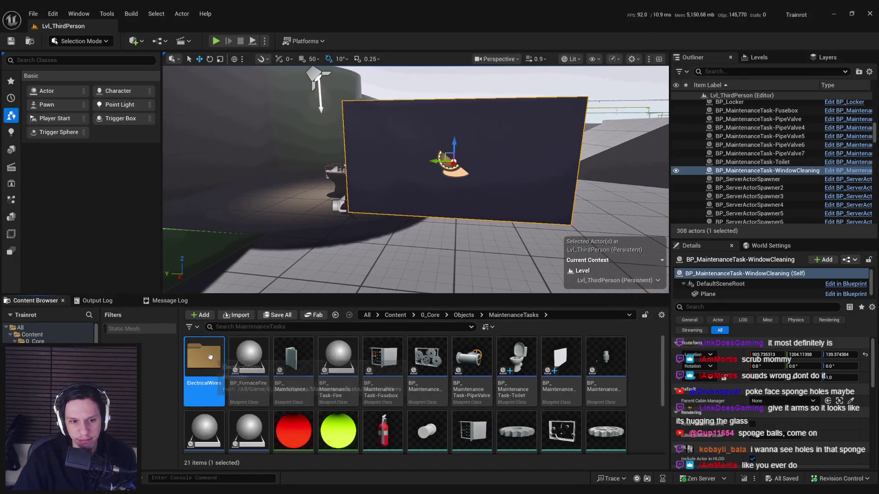
scroll(406, 402, "down", 3)
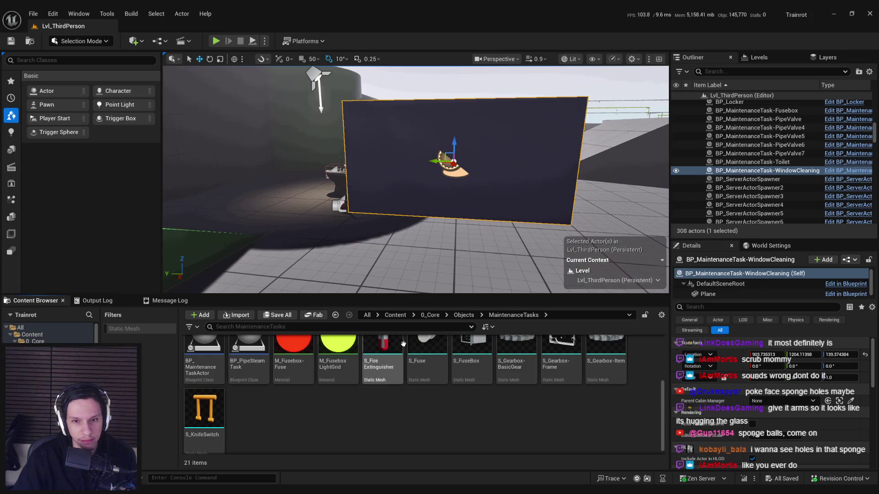
Step: Import S_CleaningSponge.fbx into the MaintenanceTasks folder and bring up the new mesh in its editor
key("ctrl+i")
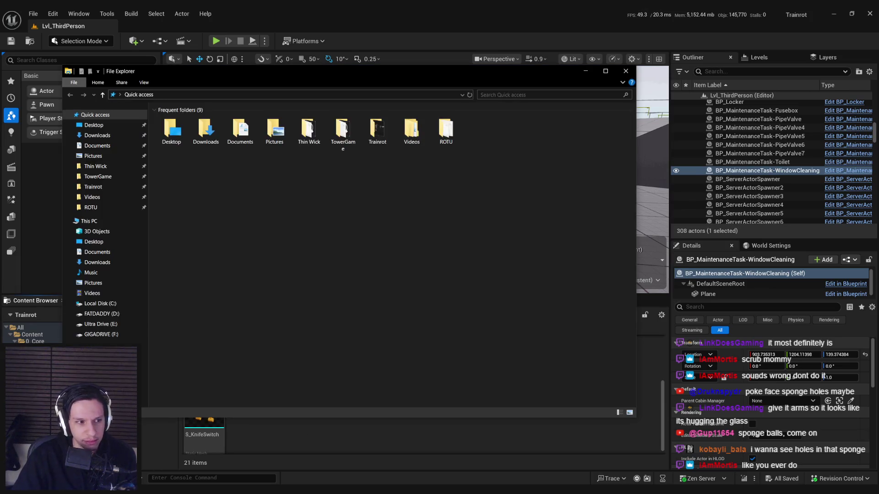
key("Escape")
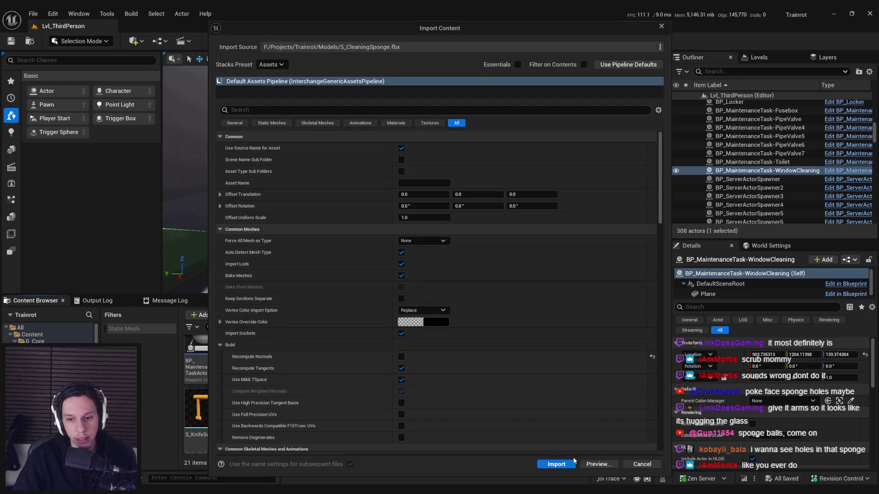
left_click(556, 465)
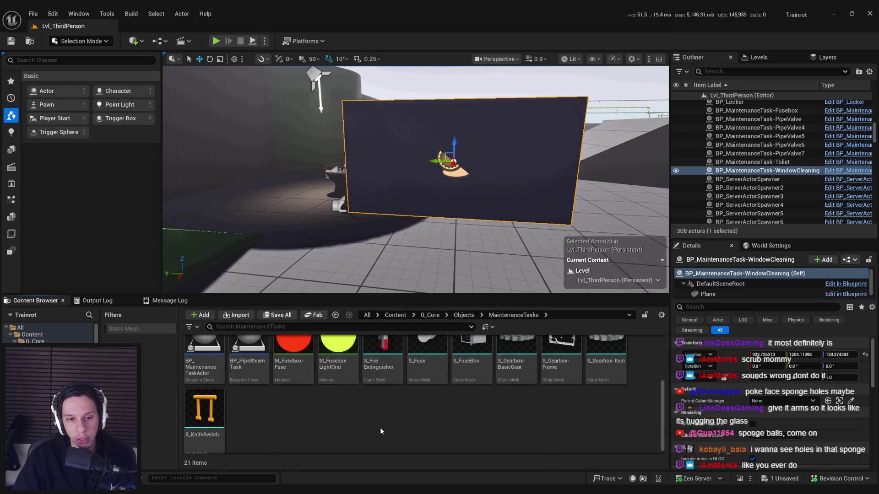
double_click(395, 367)
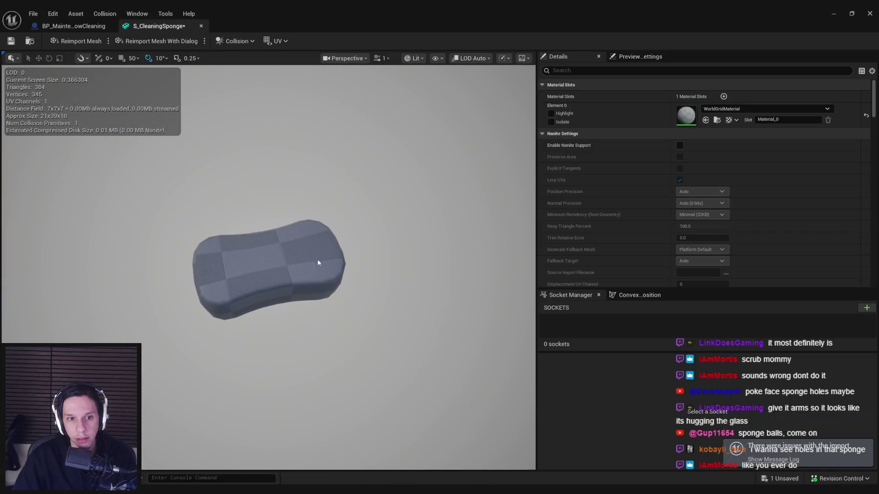
Step: Assign the orange MI_TestMat-UsableColor material to the sponge mesh's Element 0 slot
left_click_drag(318, 259, 323, 260)
left_click(761, 108)
left_click_drag(829, 199, 829, 280)
type("usa")
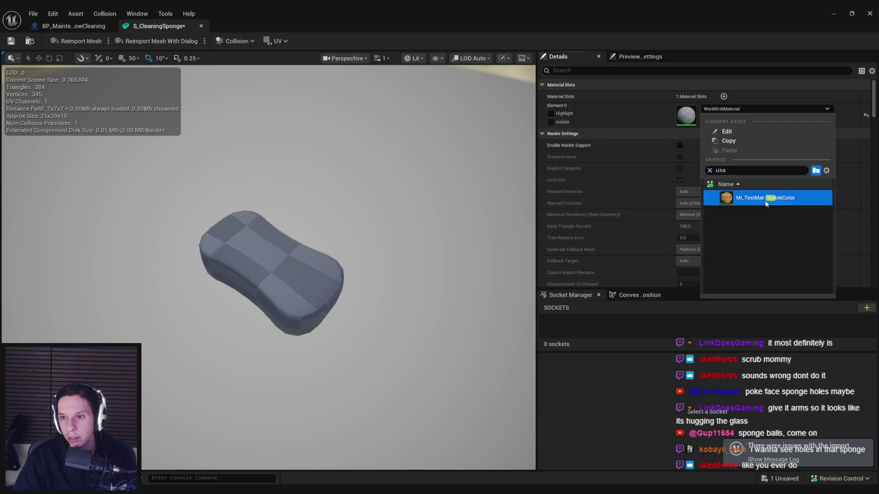
left_click(761, 196)
left_click_drag(384, 261, 387, 300)
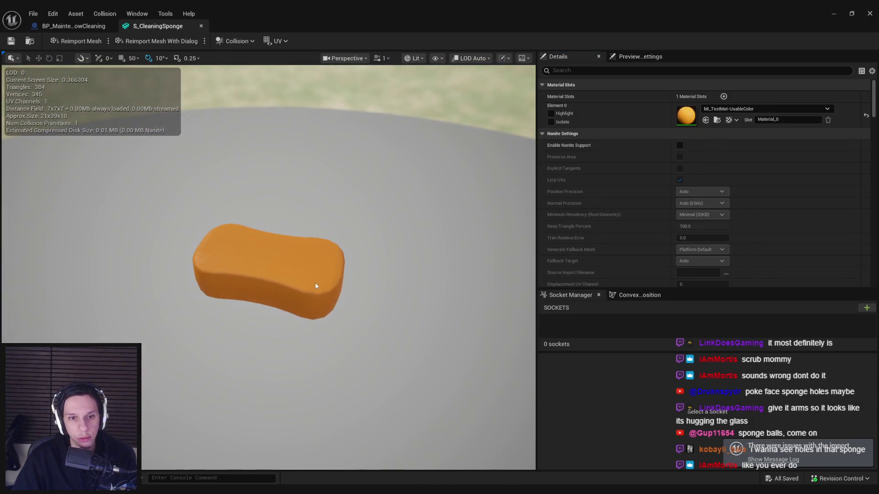
left_click(75, 27)
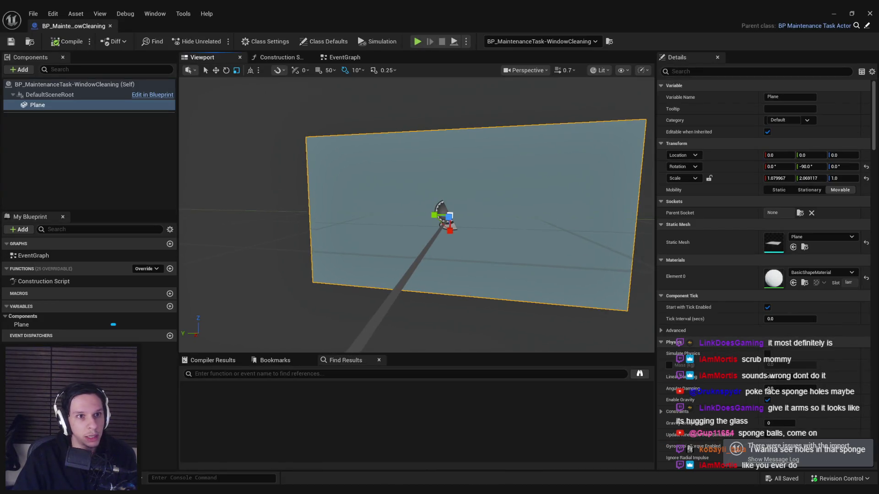
Step: Return to the level editor and move the viewport in toward the window plane
left_click(157, 170)
left_click(833, 13)
left_click(413, 437)
scroll(413, 437, "up", 3)
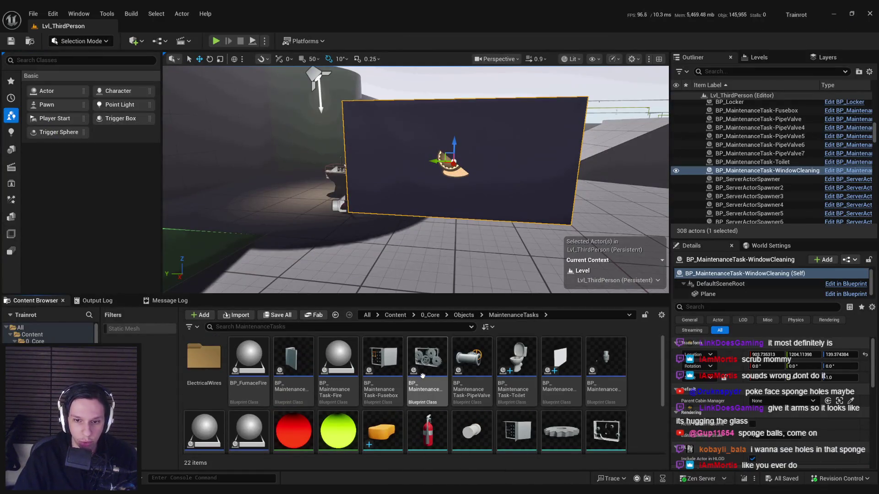
left_click_drag(327, 181, 357, 158)
mouse_move(473, 207)
left_mouse_down()
mouse_move(440, 208)
mouse_move(484, 178)
left_mouse_up()
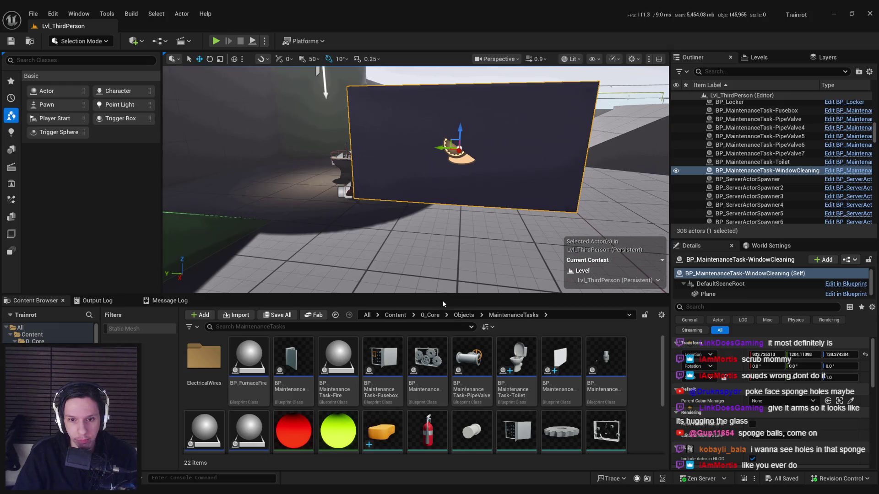
key("Down")
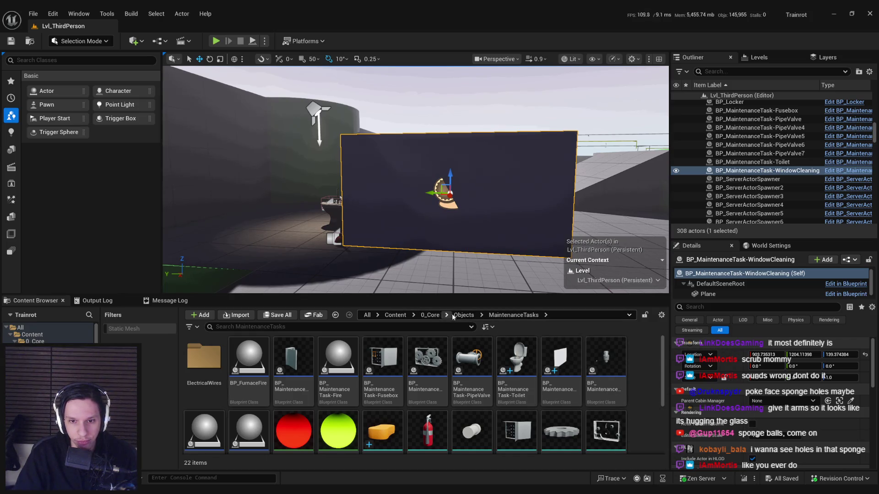
scroll(434, 384, "down", 2)
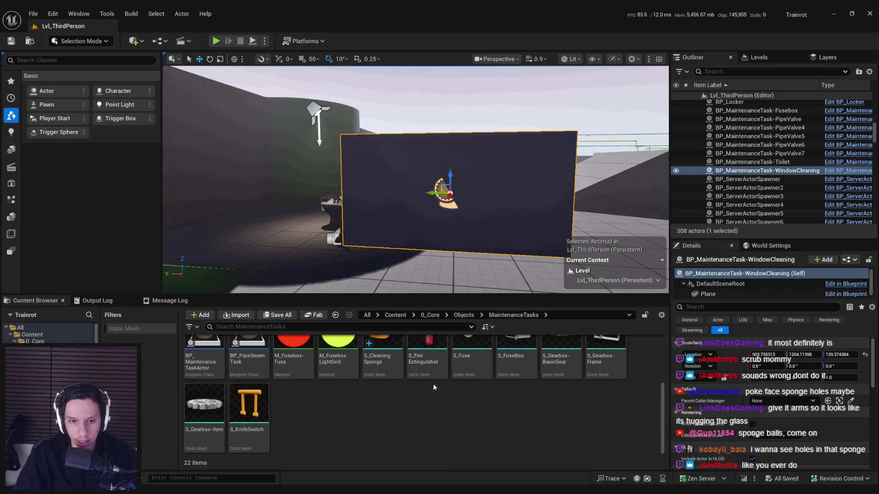
scroll(433, 384, "up", 2)
scroll(416, 411, "up", 1)
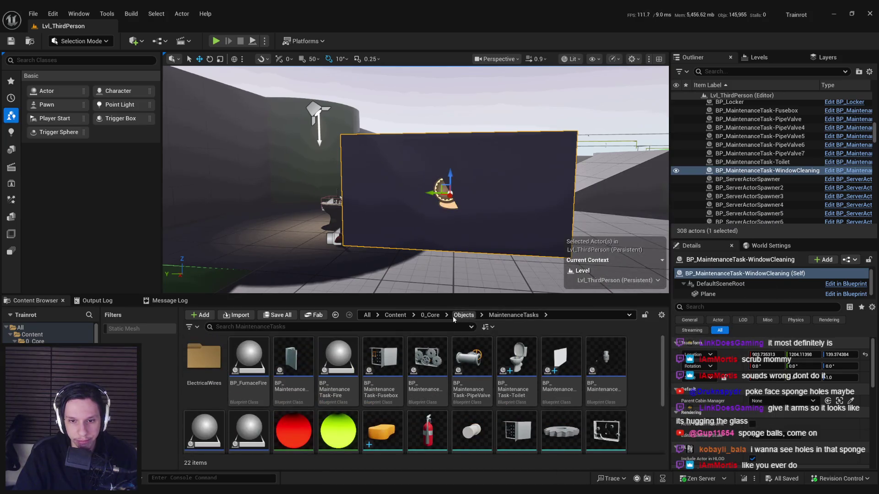
scroll(446, 404, "down", 2)
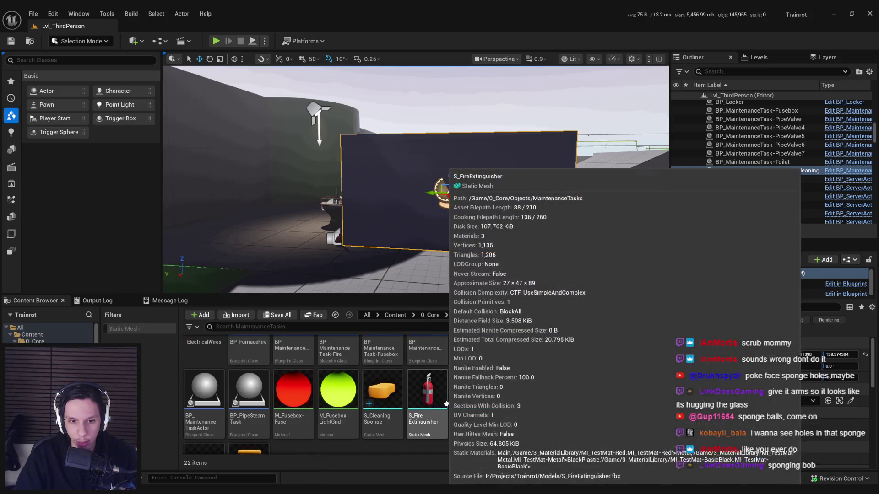
Step: Browse up to 0_Core and into the Items folder, then bring up actions for BP_Item-FireExtinguisher
left_click(463, 315)
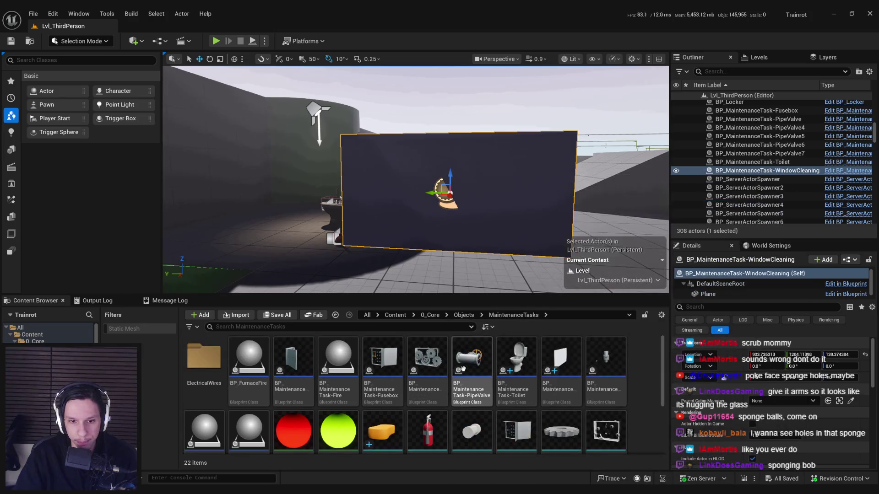
left_click(429, 315)
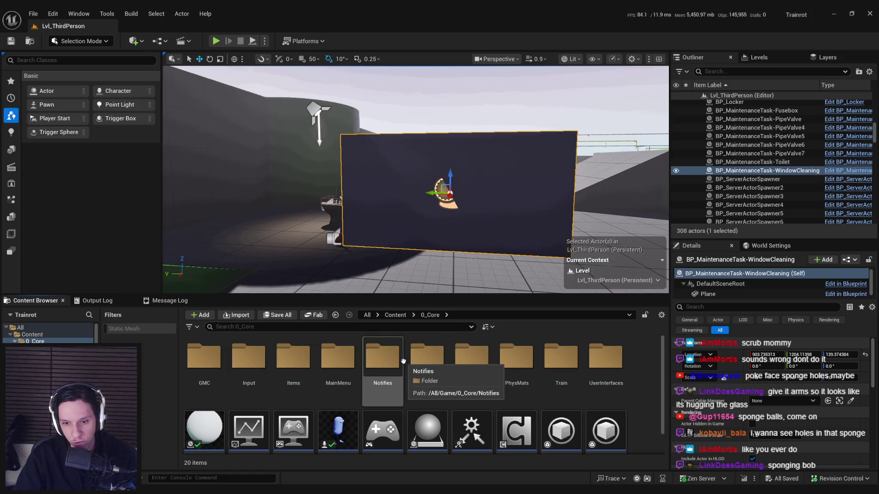
scroll(405, 371, "down", 1)
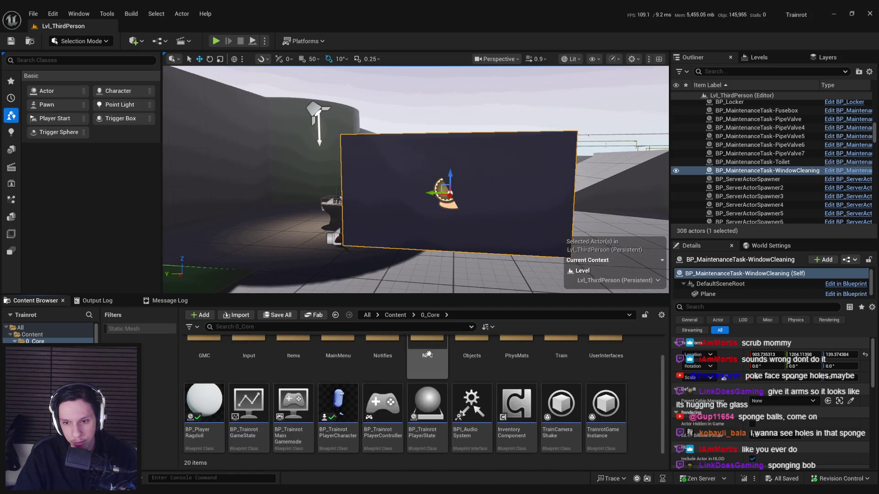
scroll(426, 371, "up", 1)
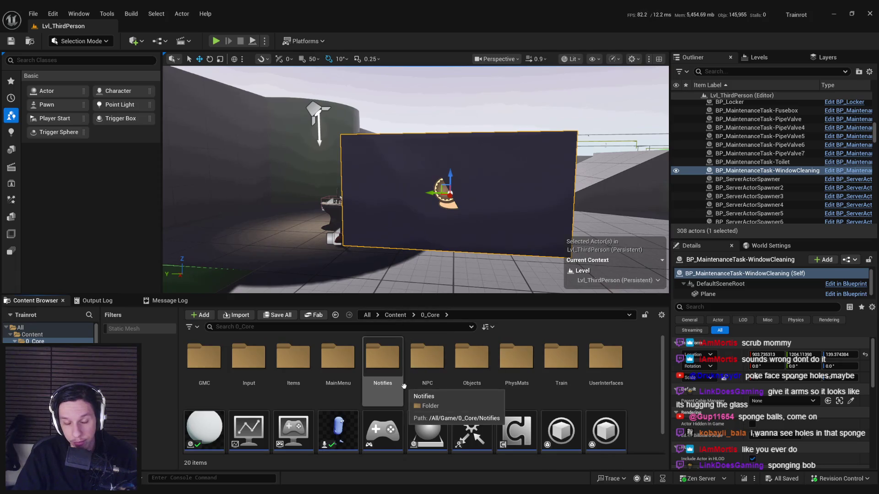
scroll(399, 374, "down", 1)
scroll(399, 374, "up", 1)
double_click(294, 361)
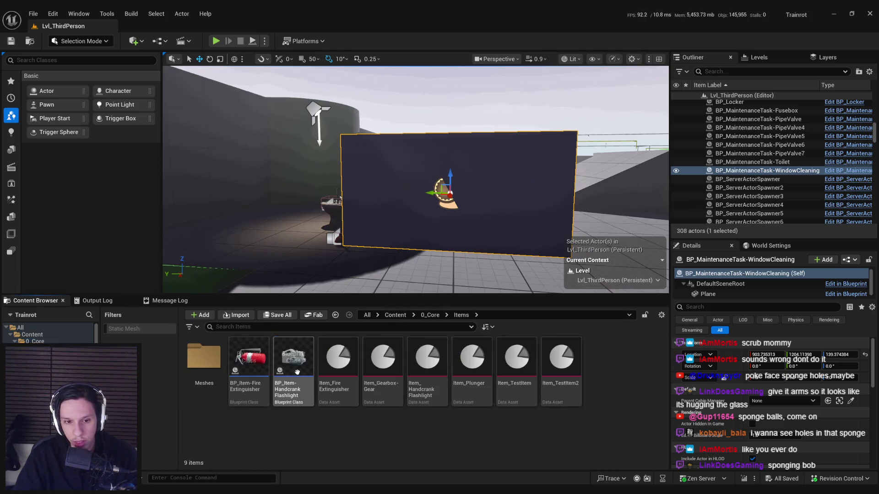
double_click(254, 400)
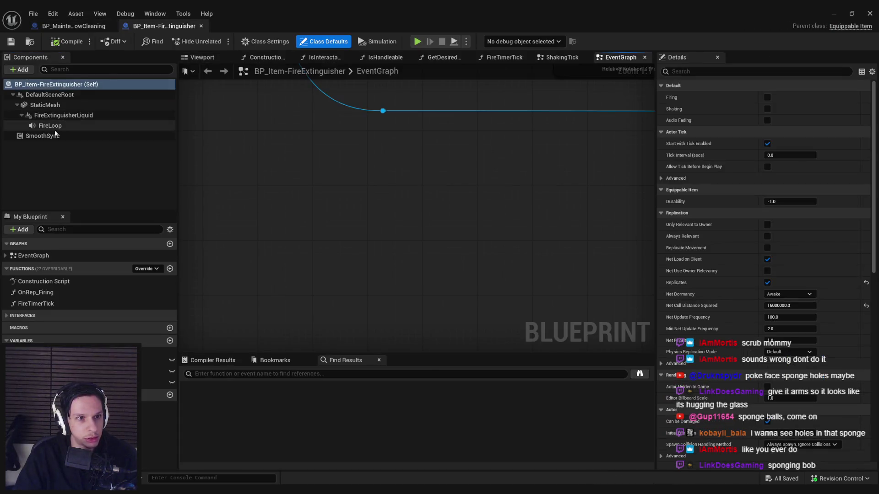
scroll(325, 196, "down", 5)
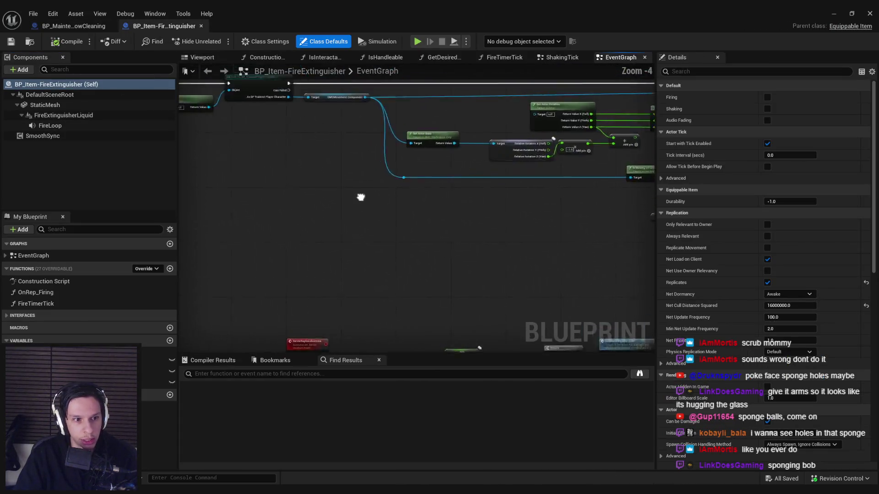
left_click(74, 25)
left_click(832, 14)
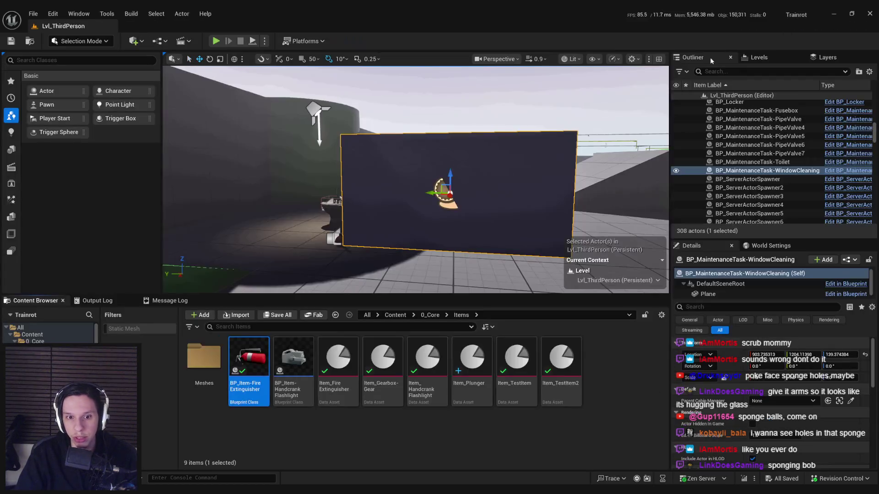
right_click(255, 364)
Step: Duplicate the extinguisher blueprint as BP_Item-CleaningSponge and view it in the 3D preview
left_click(289, 169)
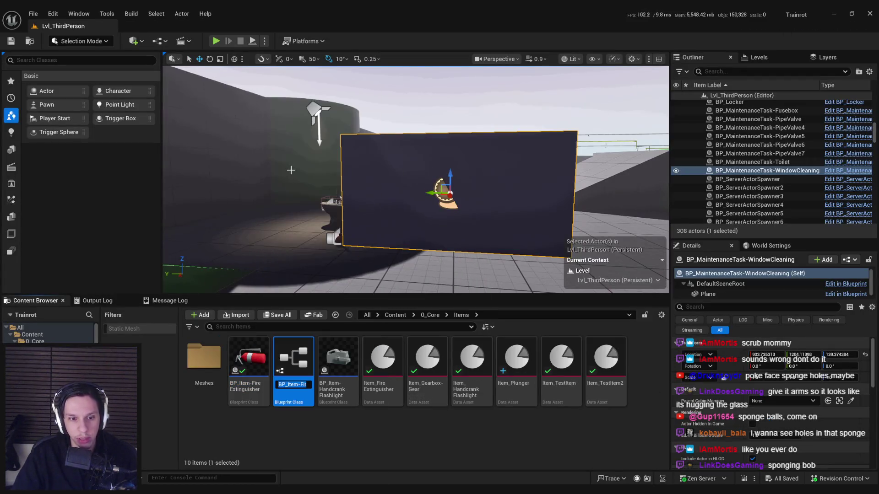
type("BP")
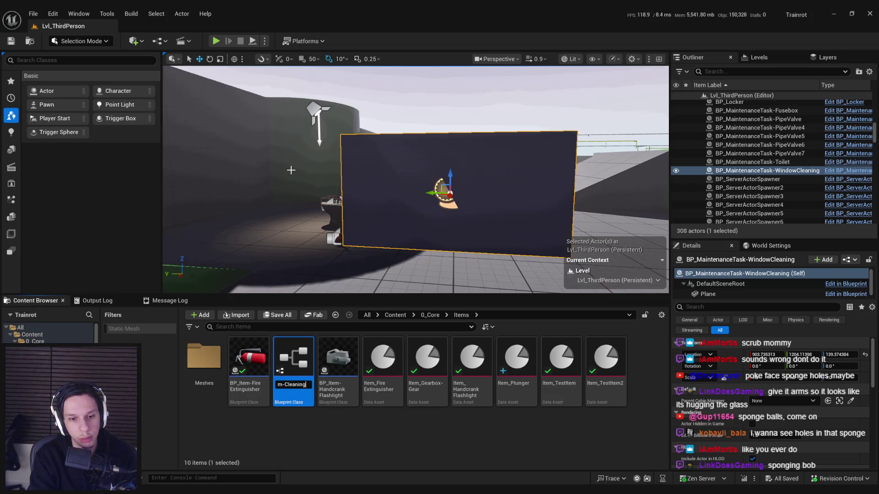
key("Return")
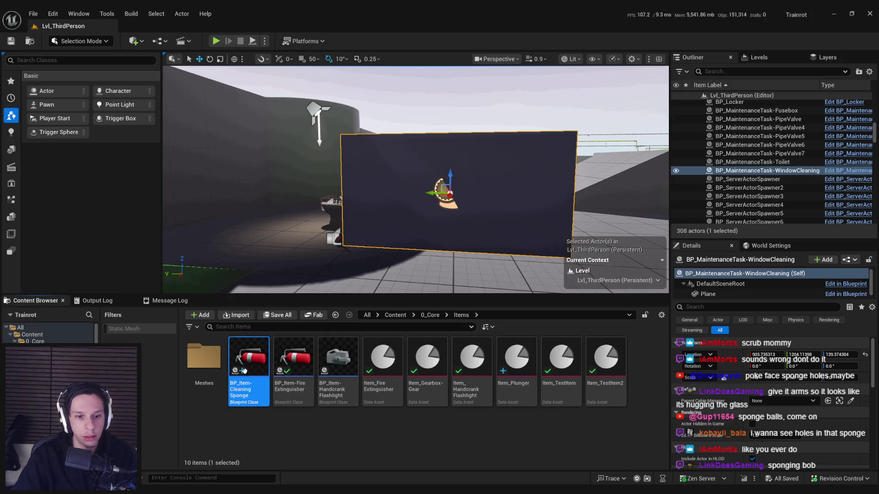
double_click(248, 361)
left_click(202, 57)
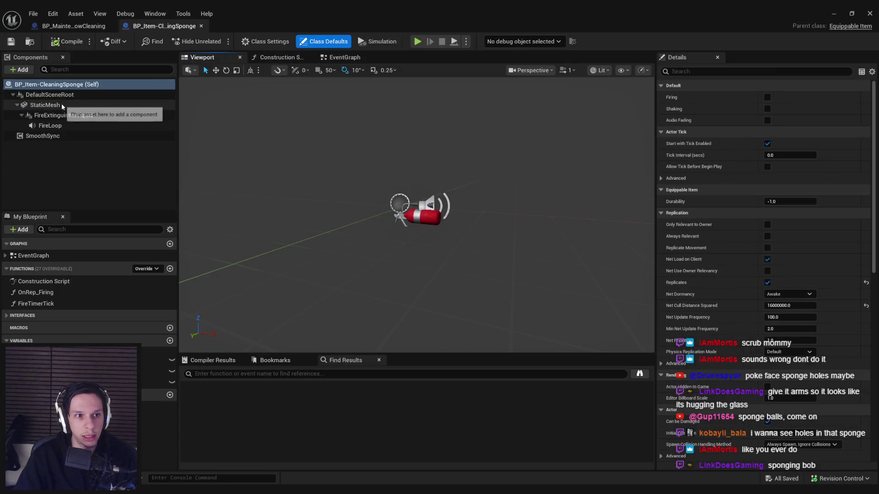
Step: Zero the FireExtinguisherLiquid effect component's location
left_click(62, 104)
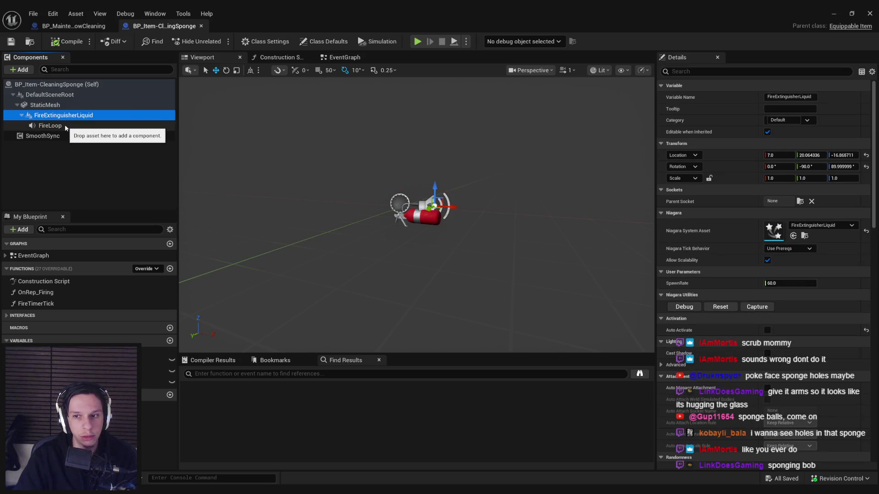
left_click(773, 157)
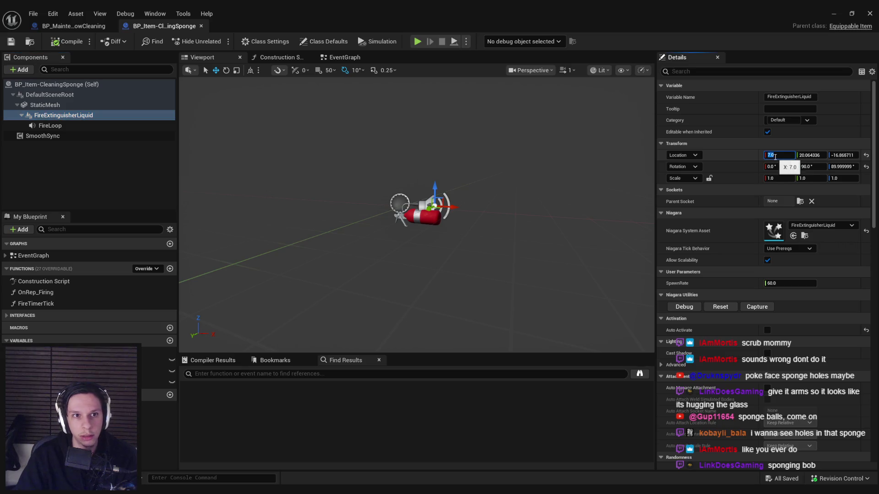
type("0")
key("Tab")
type("0")
key("Tab")
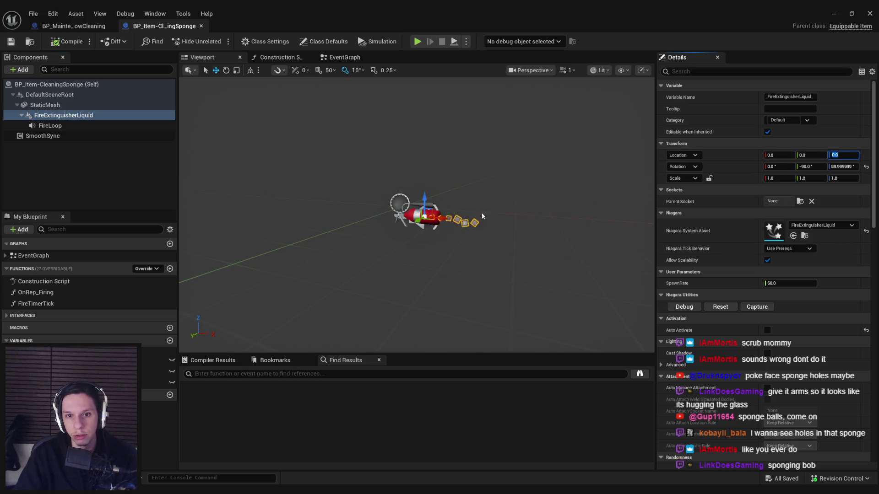
left_click(81, 115)
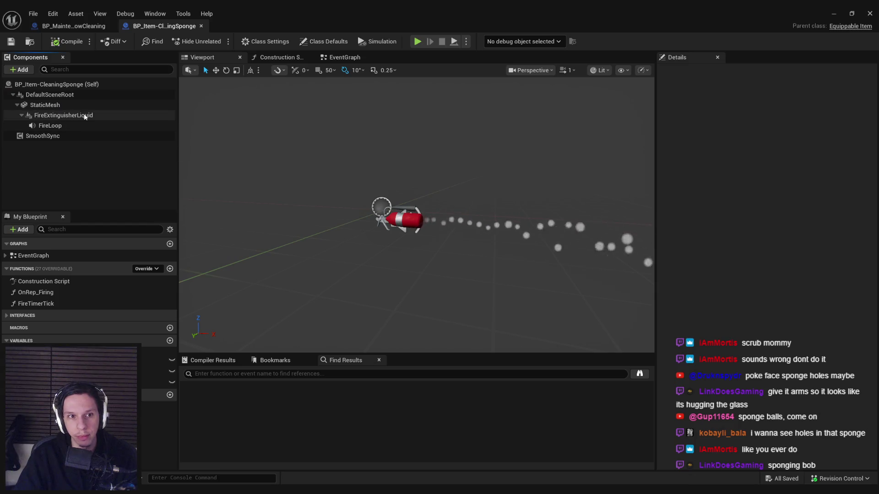
left_click(55, 125)
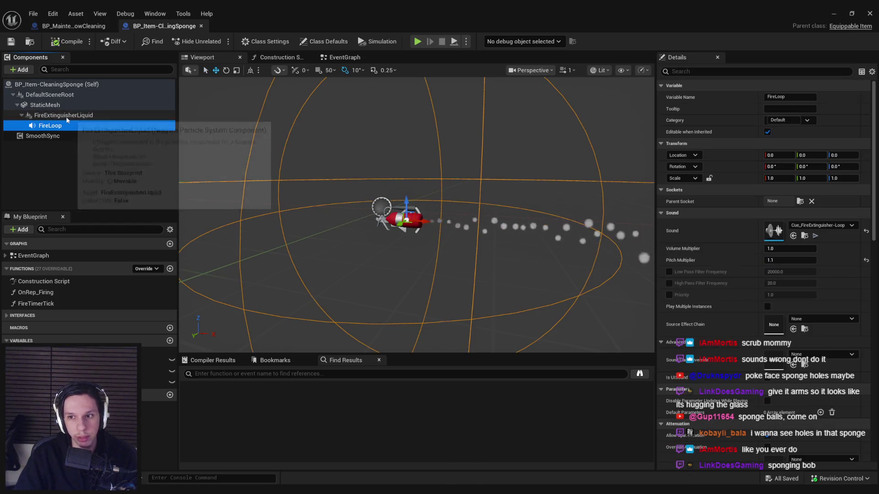
left_click(67, 116)
Step: Set the StaticMesh component to S_CleaningSponge at location 0,0,0, then compile and save
left_click(45, 105)
left_click(829, 237)
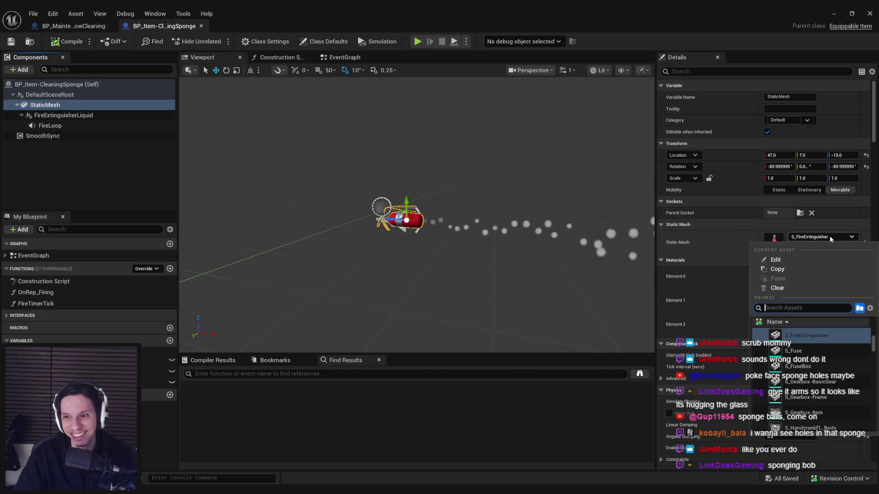
type("sponge")
key("Return")
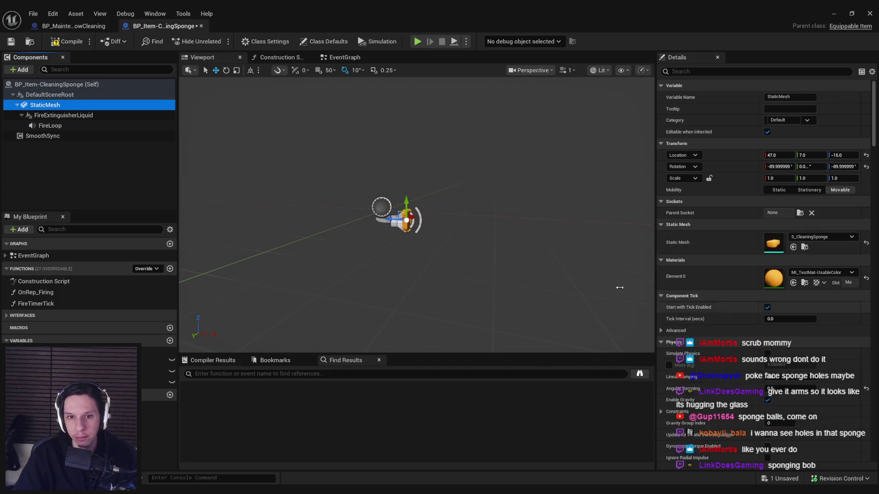
left_click(779, 155)
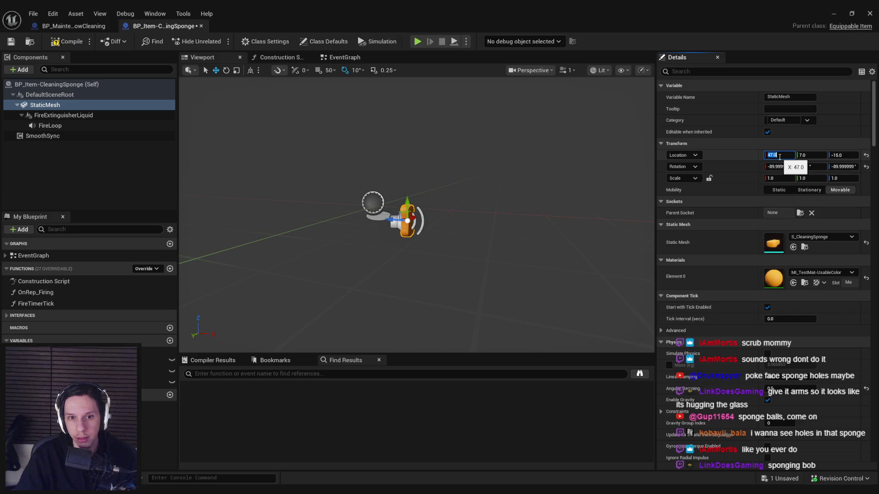
type("0")
key("Tab")
key("Tab")
type("0")
key("Return")
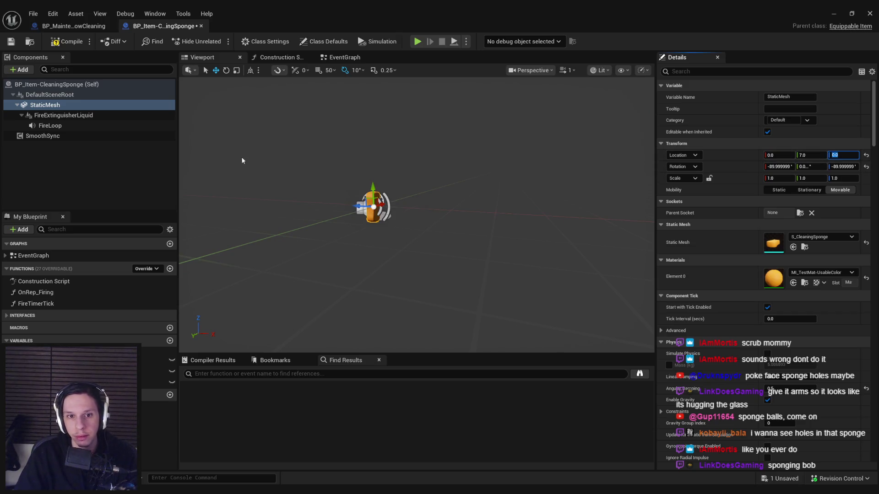
left_click(62, 44)
key("ctrl+s")
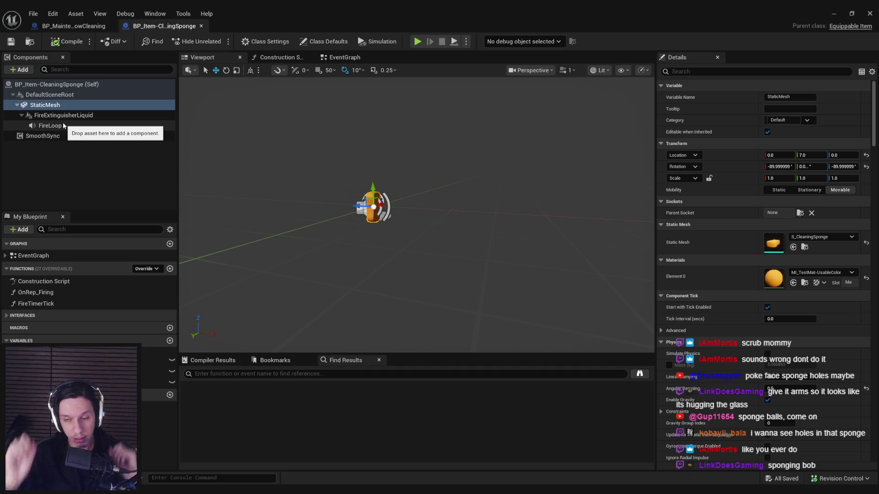
Step: Zero the sponge mesh's X and Z rotation so it lies flat, save and close the blueprint
key("f")
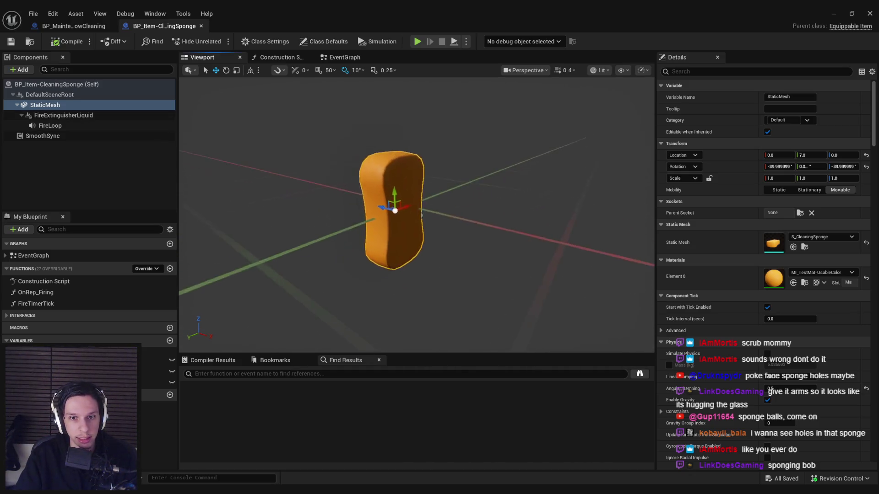
left_click(779, 167)
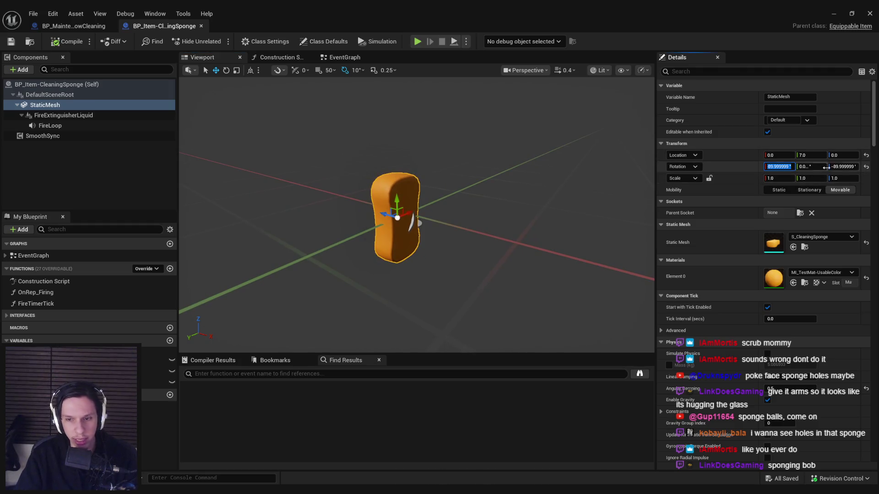
type("0")
key("Tab")
key("Tab")
type("0")
left_click(802, 155)
left_click(68, 42)
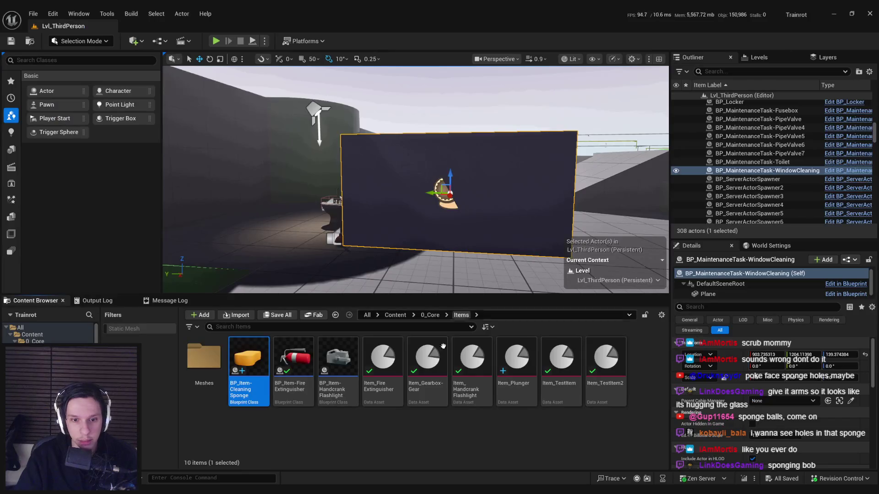
left_click(869, 13)
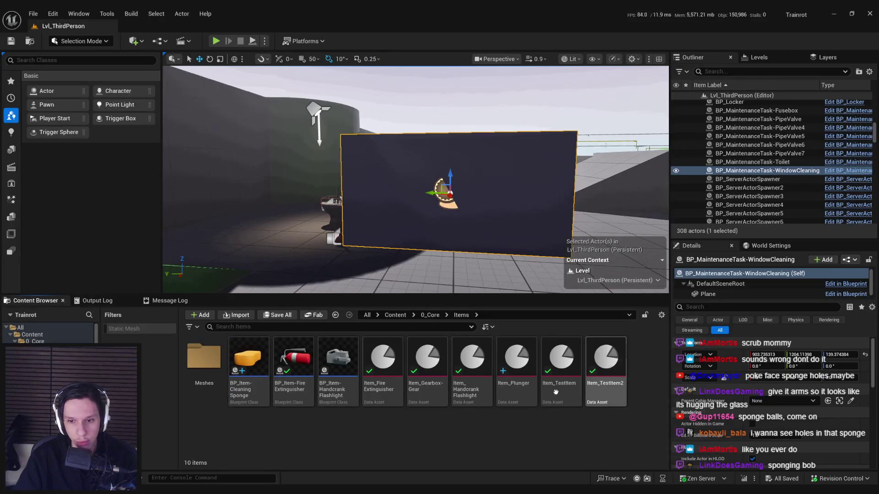
Step: Duplicate Item_Fire_Extinguisher as the data asset Item_CleaningSponge and start editing its item name
right_click(371, 384)
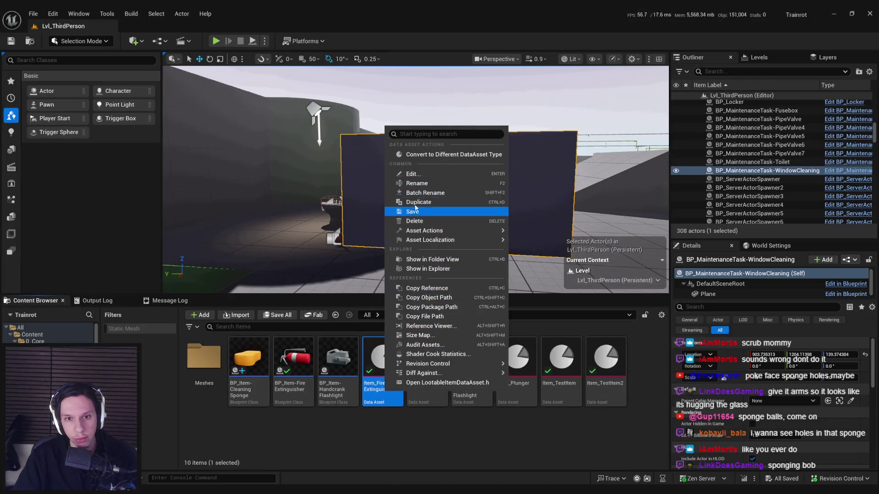
left_click(415, 203)
key("BackSpace")
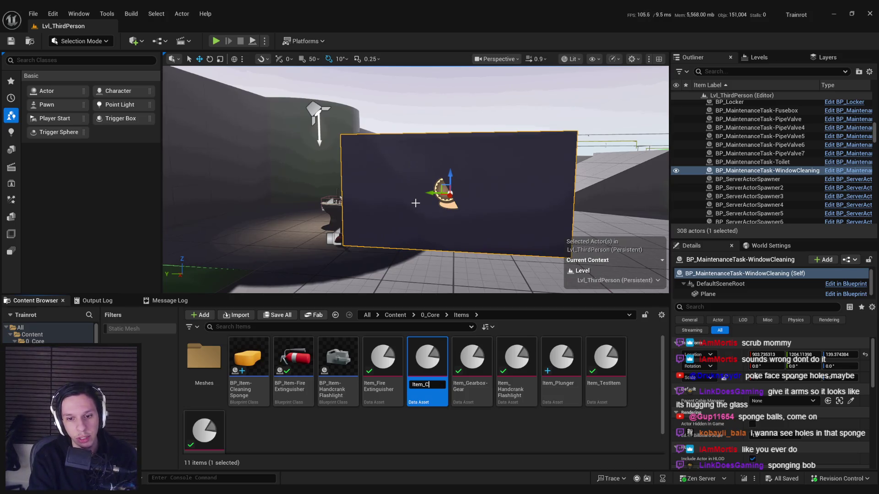
key("Return")
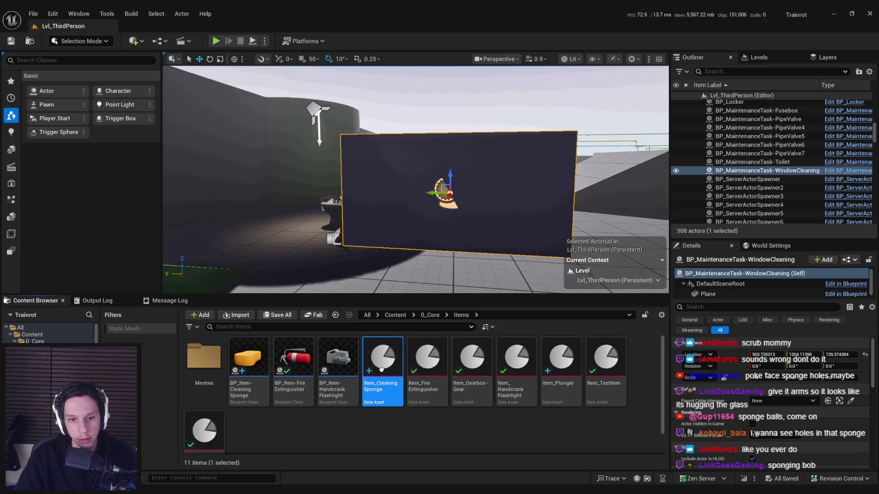
double_click(427, 360)
left_click(391, 97)
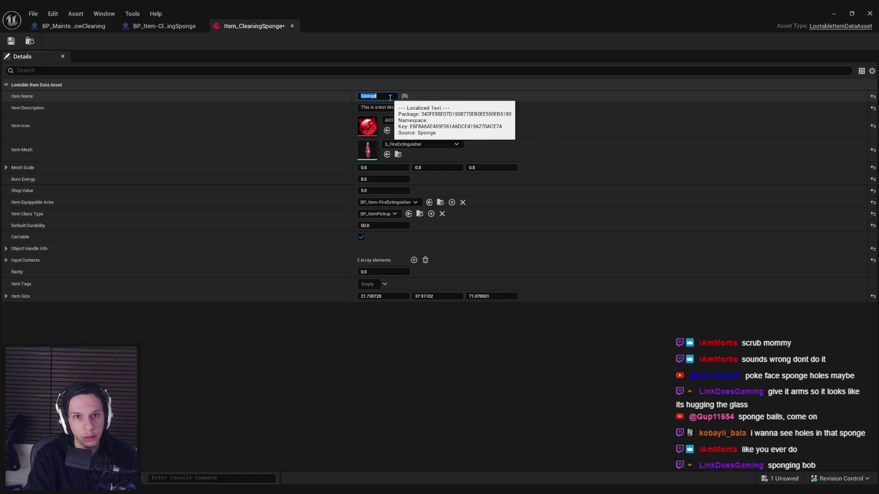
Step: Give the item the S_CleaningSponge mesh at scale 1.0 and BP_Item-CleaningSponge as equippable actor, then save
left_click(419, 144)
type("sponge")
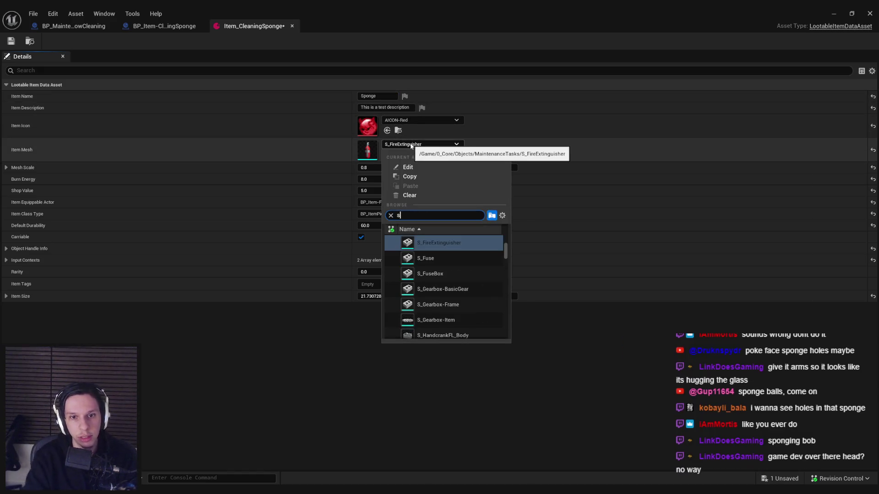
left_click(434, 243)
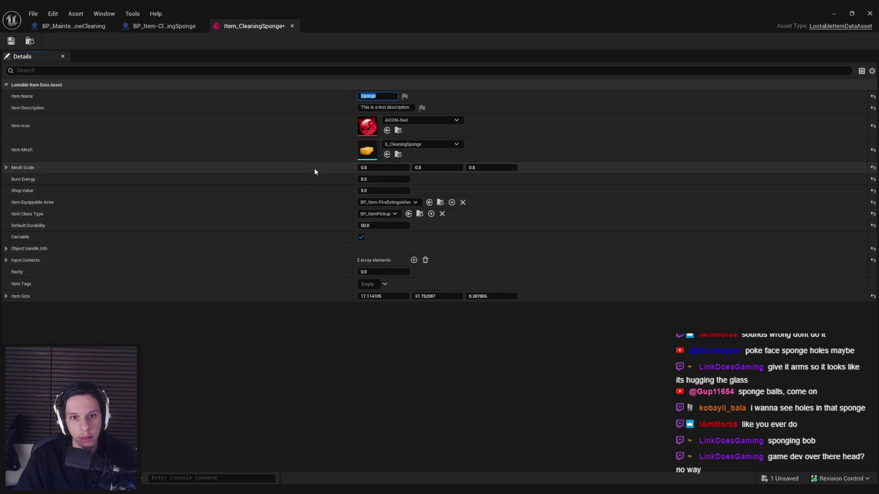
left_click(495, 170)
type("1")
key("Return")
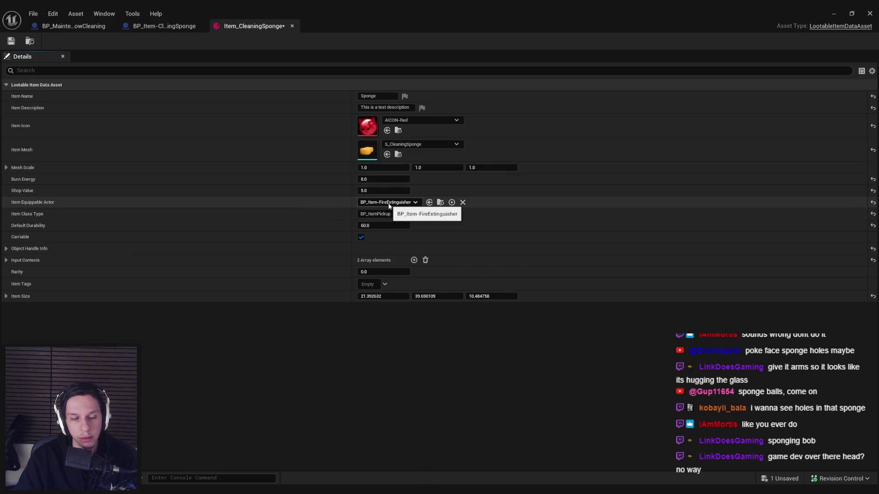
left_click(389, 202)
type("onge")
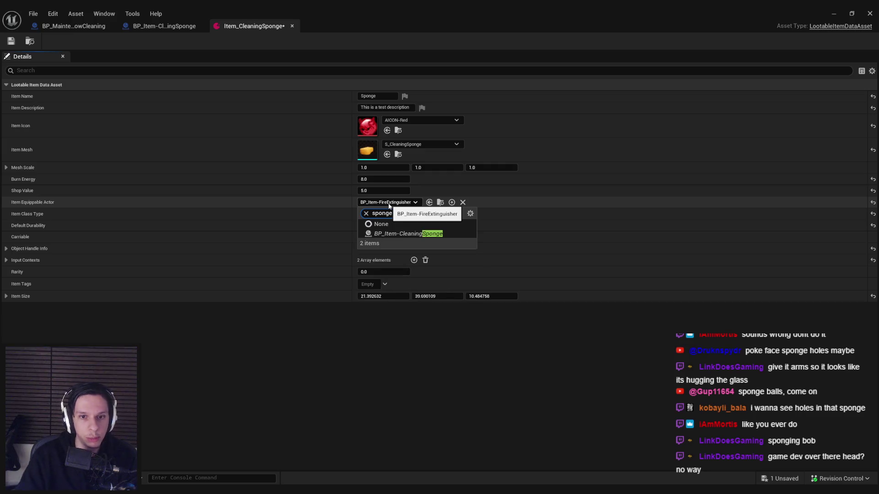
left_click(399, 235)
key("ctrl+s")
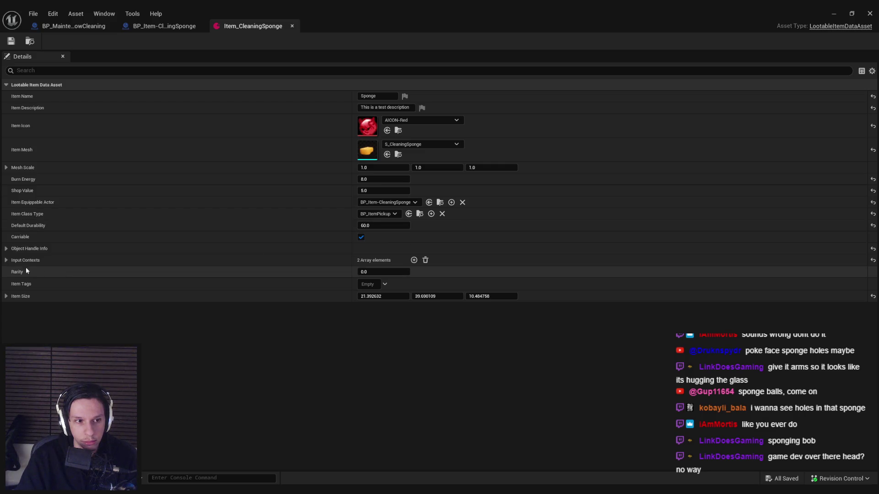
Step: Rewrite the first input context's description and remove the RMB Shake input context
left_click(7, 261)
left_click(14, 273)
left_click(13, 308)
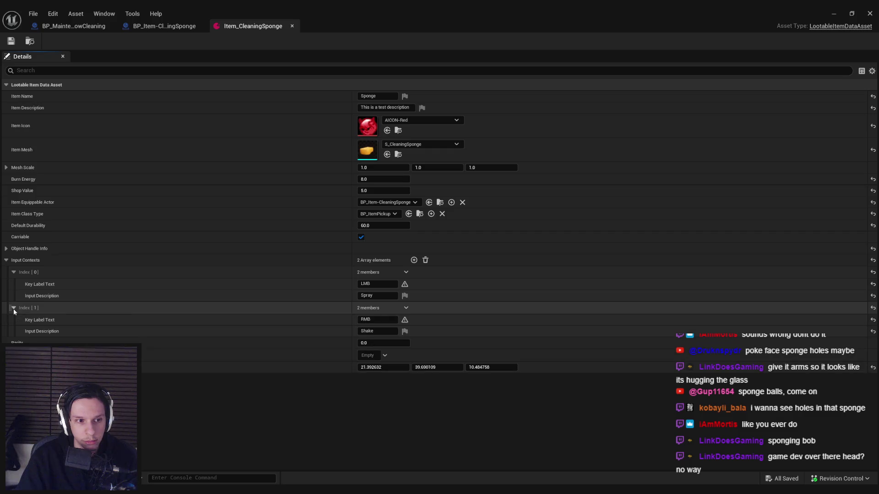
left_click(379, 296)
type("Clean")
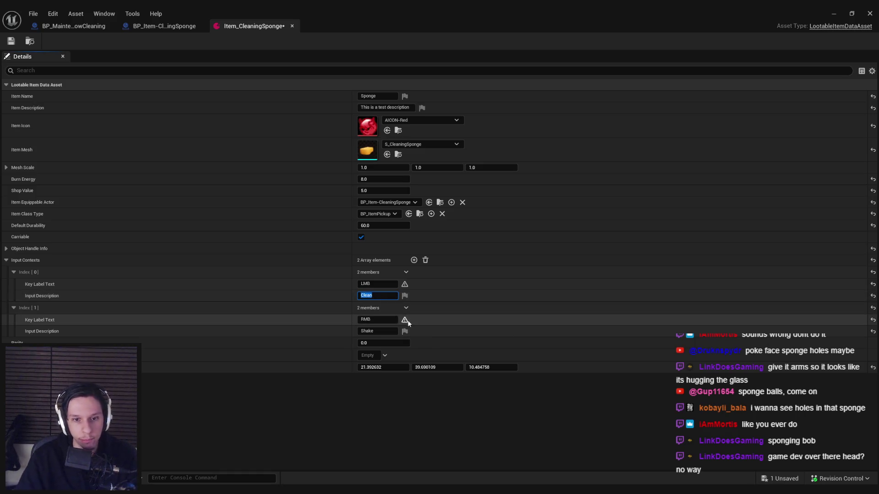
left_click(405, 307)
left_click(418, 332)
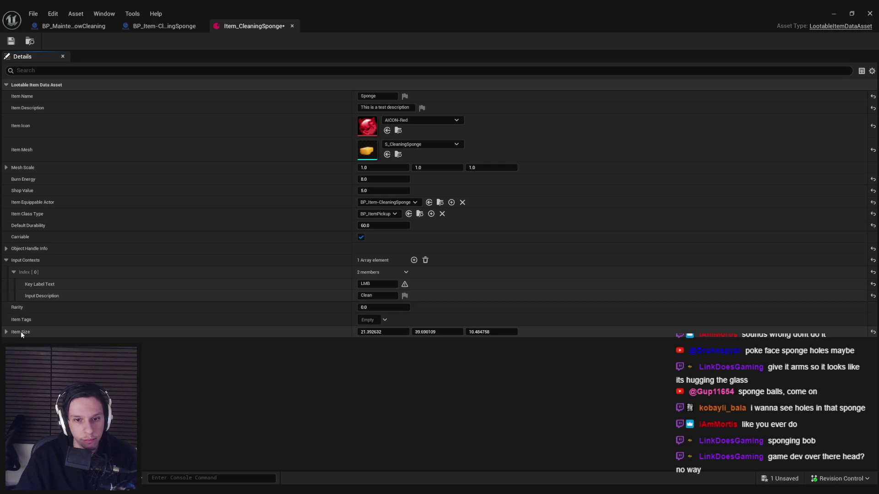
Step: Set Default Durability to -1.0 and Burn Energy 3.0, save the asset and minimize its window
left_click(873, 225)
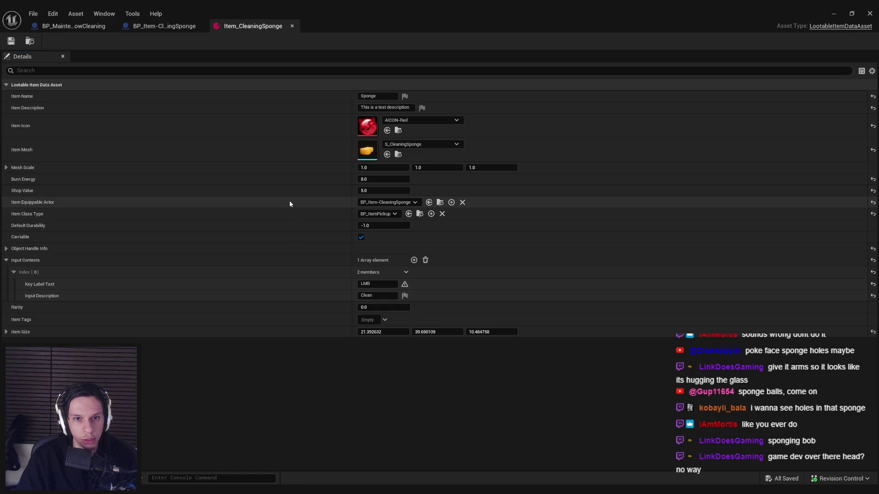
type("3")
key("Return")
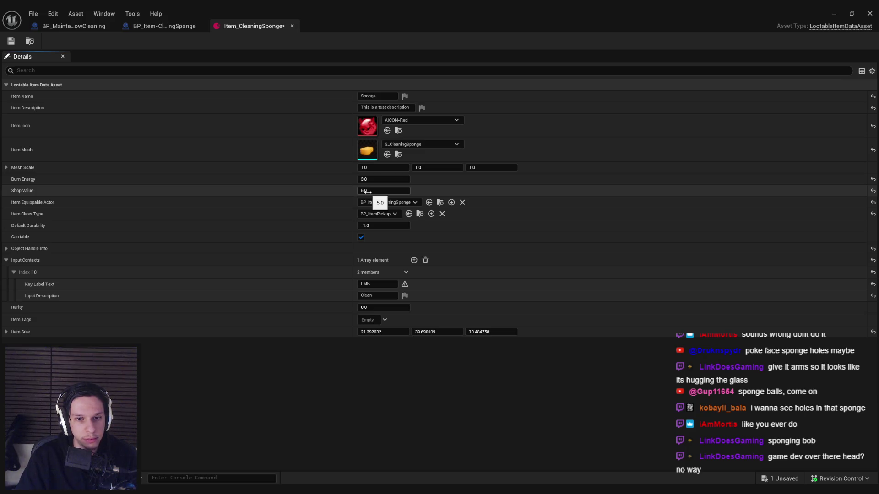
key("ctrl+s")
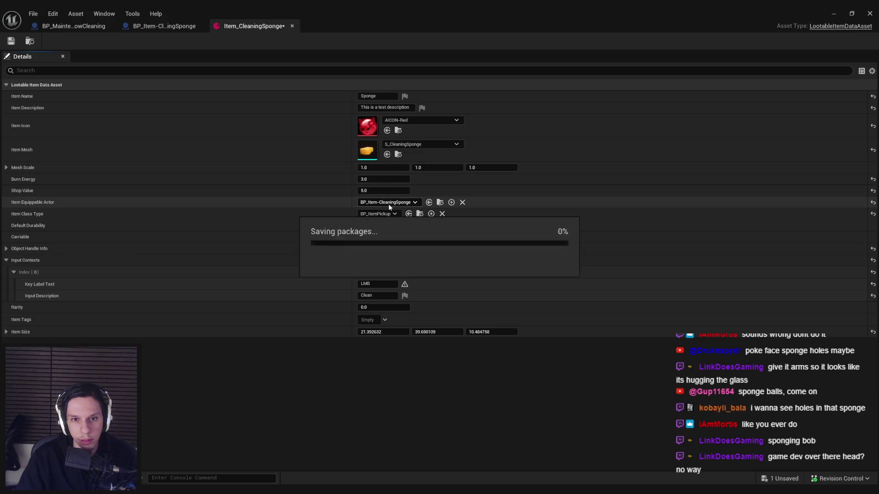
left_click(835, 14)
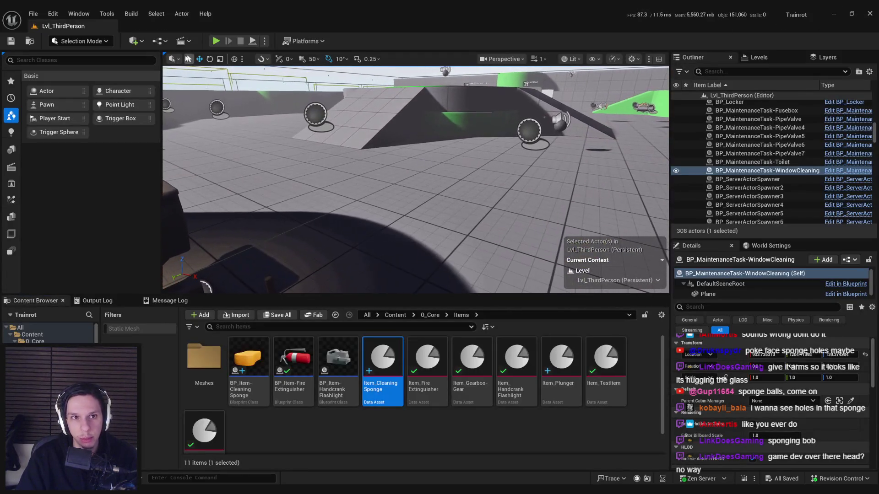
Step: Run two quick play tests, then delete the window-cleaning task actor from the level
left_click(217, 39)
key("Escape")
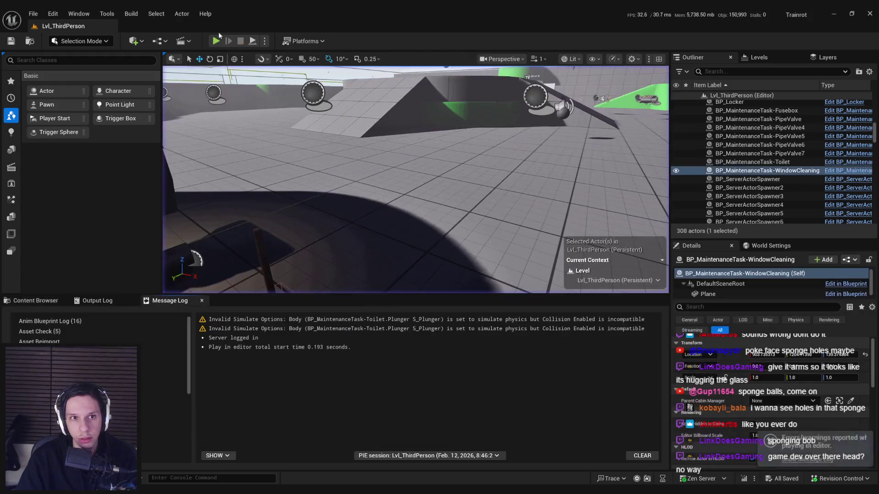
left_click(216, 41)
key("Escape")
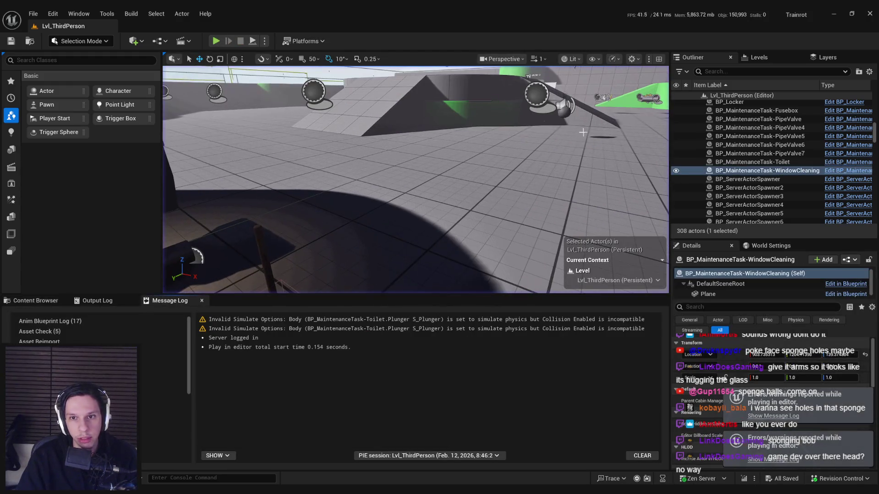
key("Delete")
Step: Run several short play tests of the level, moving and interacting briefly each time
key("alt+p")
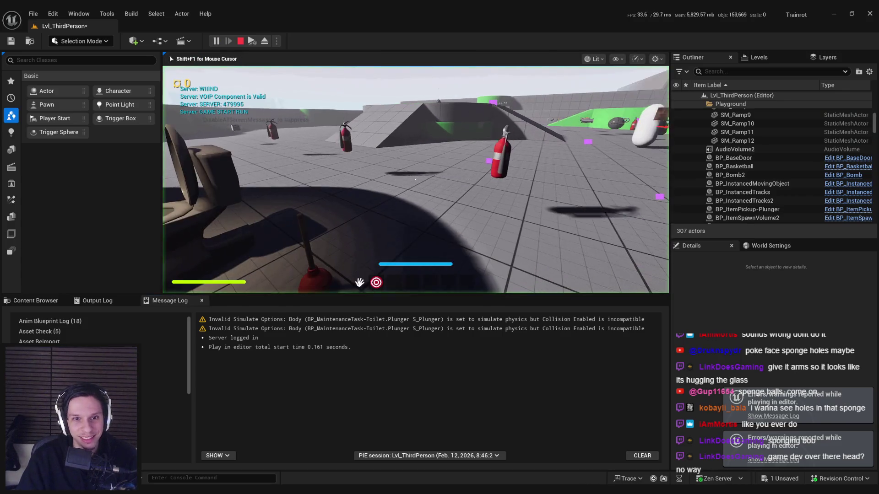
key("Escape")
left_click(216, 40)
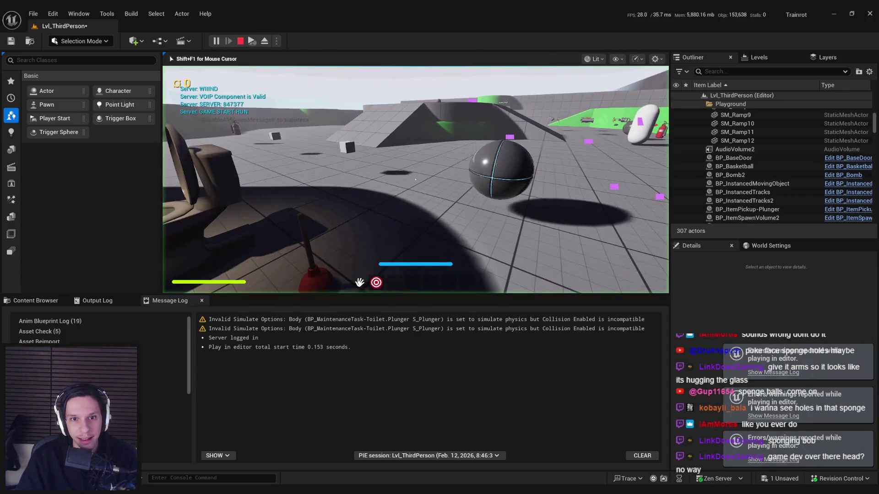
key("Escape")
key("alt+p")
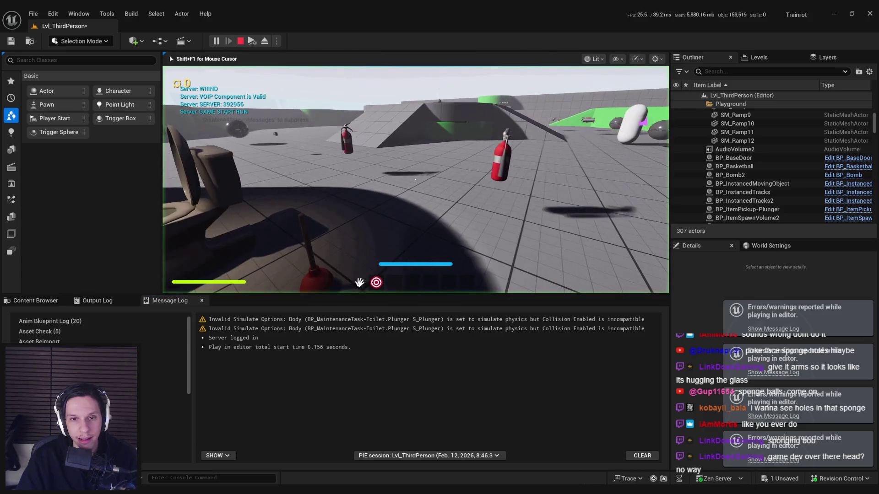
key("Escape")
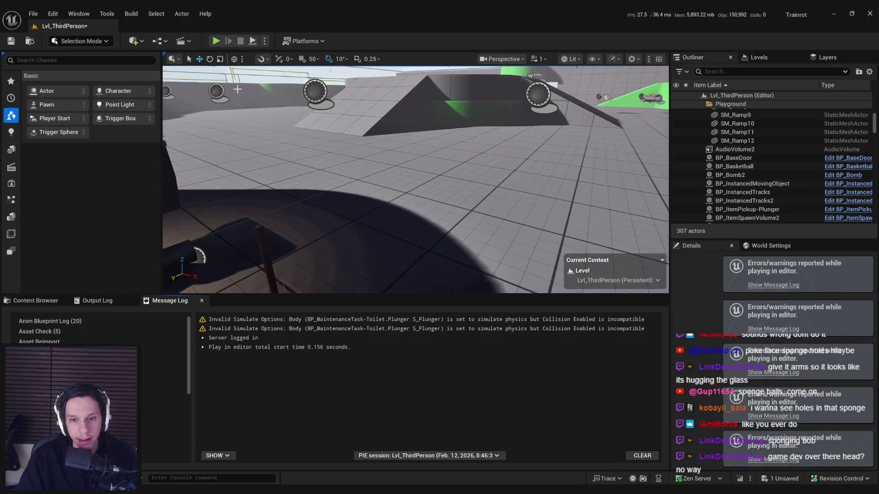
key("alt+p")
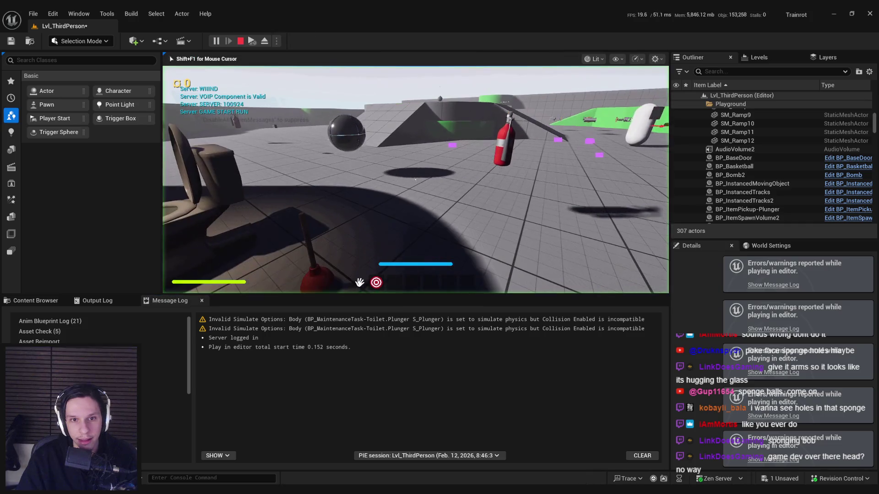
key("Escape")
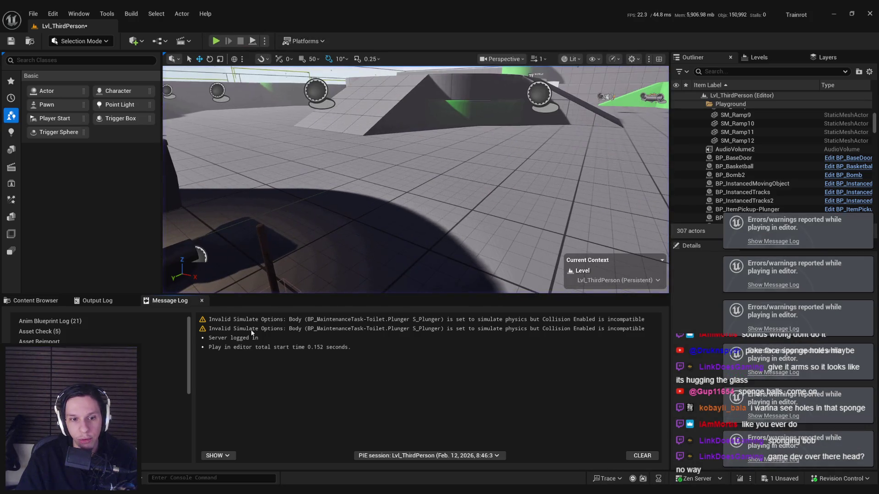
Step: Bring the toilet into view, select its task actor and open BP_MaintenanceTask-Toilet for editing
left_click(309, 320)
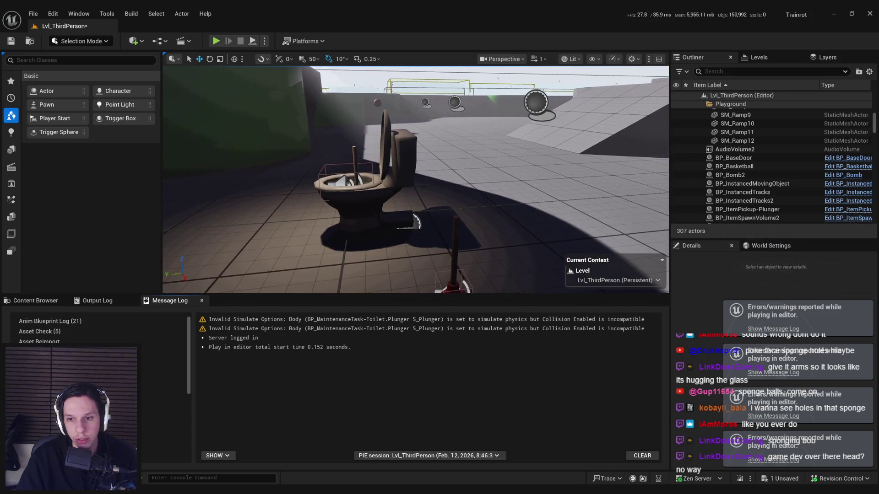
left_click(834, 281)
left_click(776, 292)
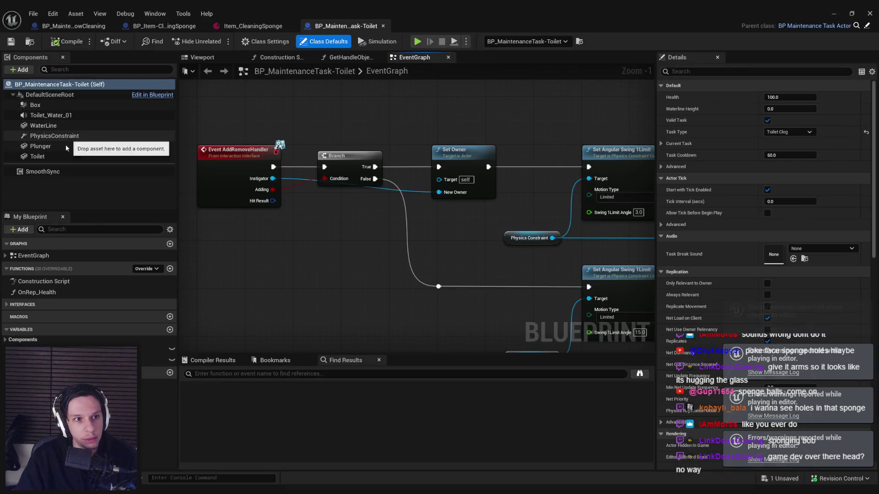
Step: Drop a Plunger reference into the graph and add a Set Simulate Physics node from its pin
left_click(65, 145)
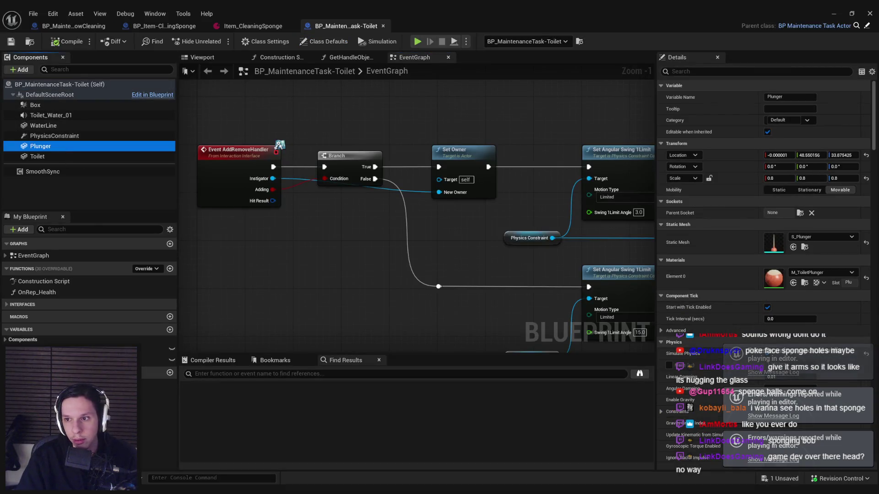
mouse_move(874, 143)
left_mouse_down()
mouse_move(874, 230)
mouse_move(867, 170)
left_mouse_up()
scroll(867, 170, "down", 10)
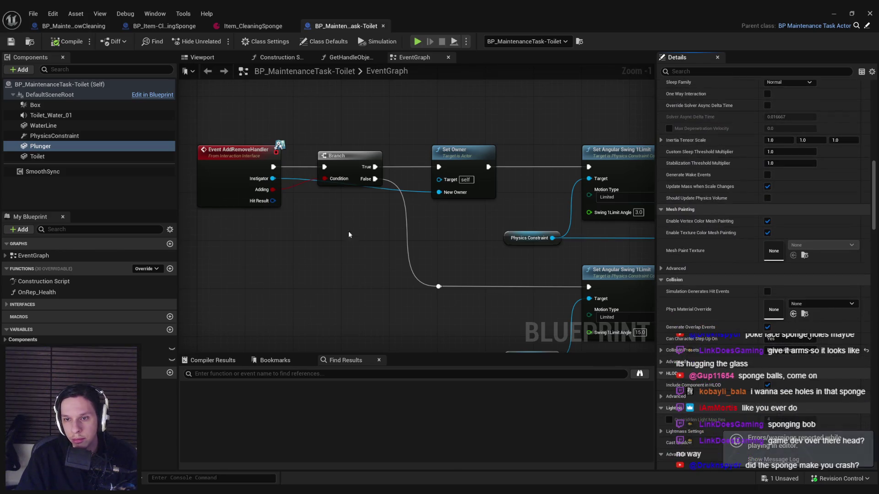
scroll(348, 234, "down", 6)
scroll(344, 159, "up", 2)
scroll(343, 267, "up", 3)
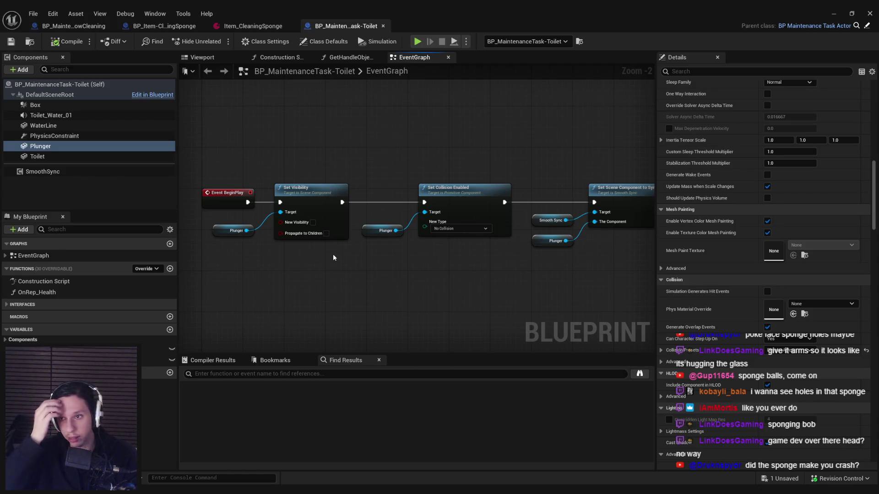
mouse_move(257, 247)
left_mouse_down()
mouse_move(388, 185)
mouse_move(590, 194)
left_mouse_up()
mouse_move(39, 145)
left_mouse_down()
mouse_move(402, 250)
mouse_move(538, 263)
mouse_move(515, 274)
left_mouse_up()
left_click_drag(507, 209, 488, 205)
mouse_move(502, 279)
left_mouse_down()
mouse_move(411, 264)
mouse_move(437, 232)
left_mouse_up()
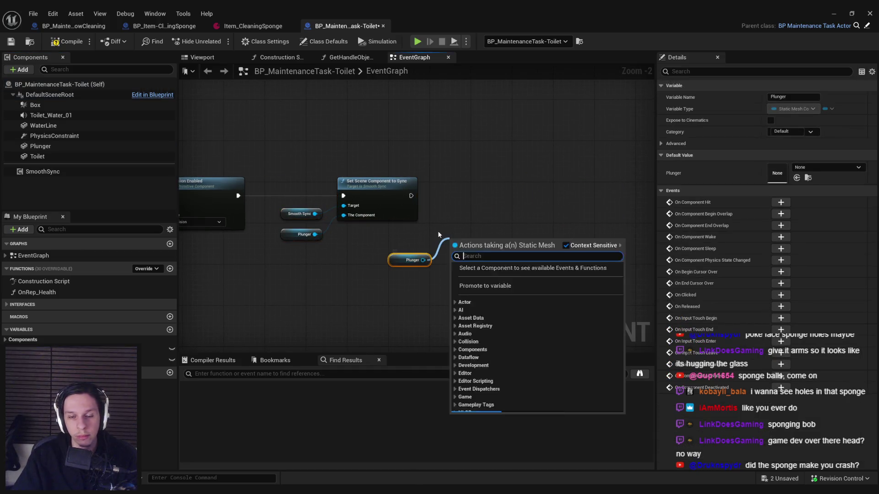
type("simulate p")
key("Return")
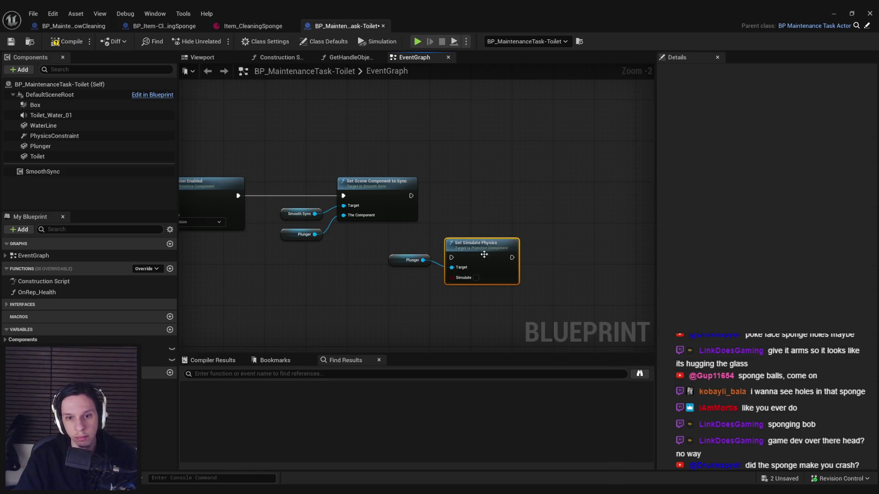
scroll(617, 246, "down", 3)
Step: Rearrange the startup chain and wire Set Simulate Physics right after Set Collision Enabled
left_click_drag(617, 246, 468, 253)
scroll(467, 227, "up", 2)
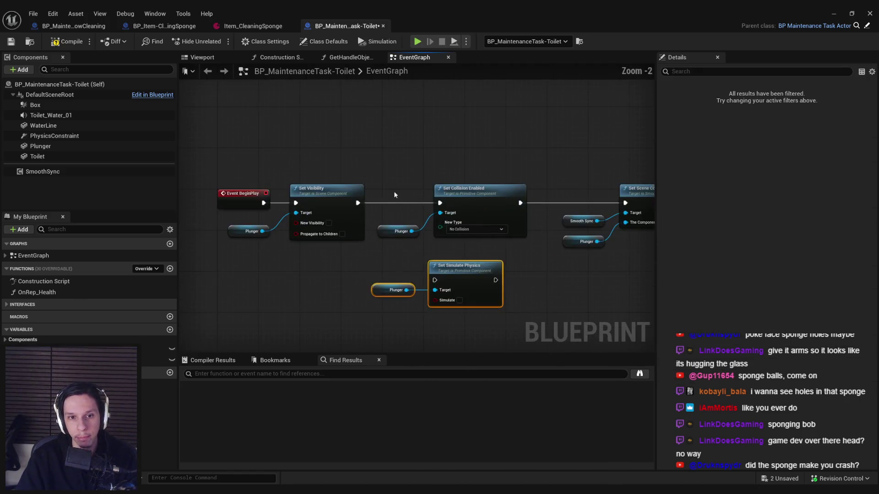
left_click_drag(380, 180, 604, 225)
left_click_drag(440, 200, 540, 196)
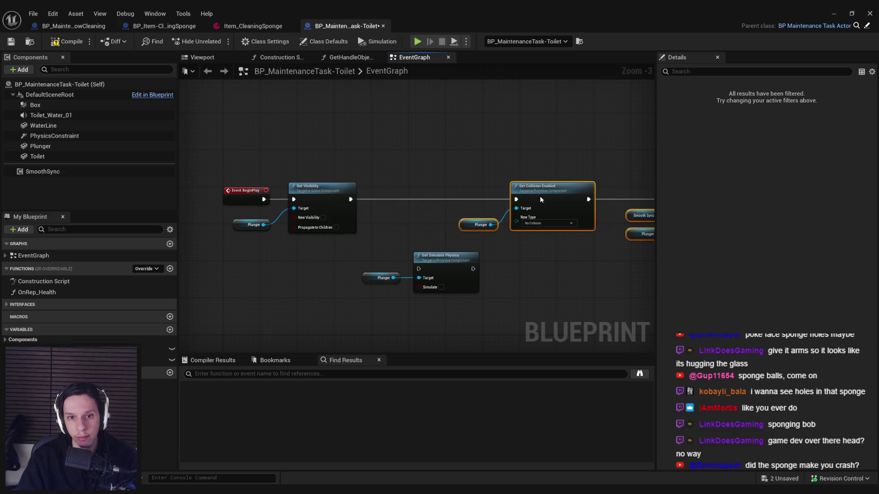
left_click_drag(373, 257, 480, 289)
left_click_drag(442, 264, 442, 193)
left_click_drag(382, 208, 351, 201)
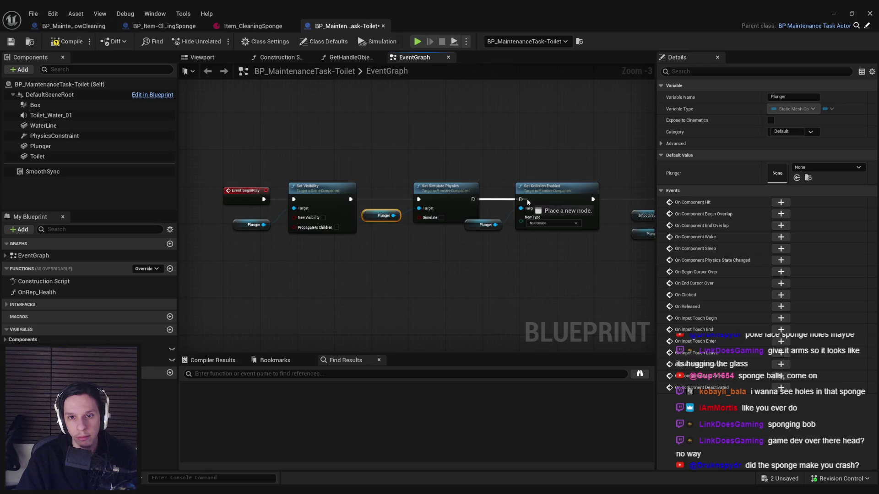
left_click_drag(527, 201, 520, 199)
left_click_drag(412, 197, 448, 197)
Step: Copy the physics nodes into the chain before the constraint setup, wire them, and compile and save
left_click_drag(292, 240, 239, 187)
scroll(319, 195, "down", 4)
scroll(334, 122, "up", 2)
scroll(357, 166, "up", 3)
scroll(360, 190, "up", 3)
scroll(400, 234, "down", 4)
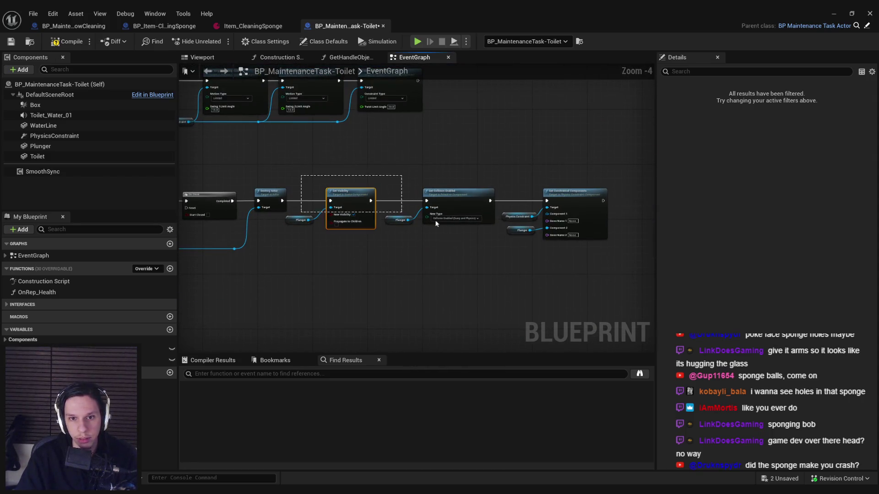
left_click_drag(466, 193, 567, 193)
left_click(423, 204)
scroll(439, 202, "up", 2)
key("ctrl+v")
left_click_drag(438, 201, 372, 207)
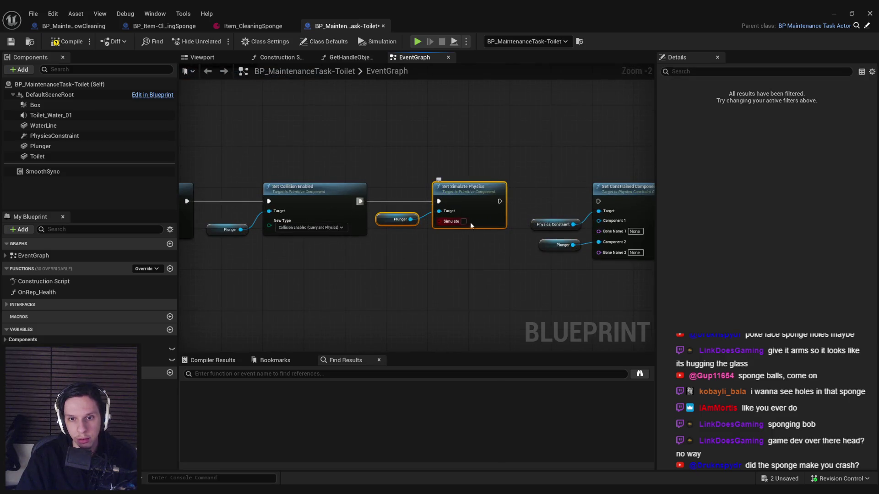
left_click(54, 42)
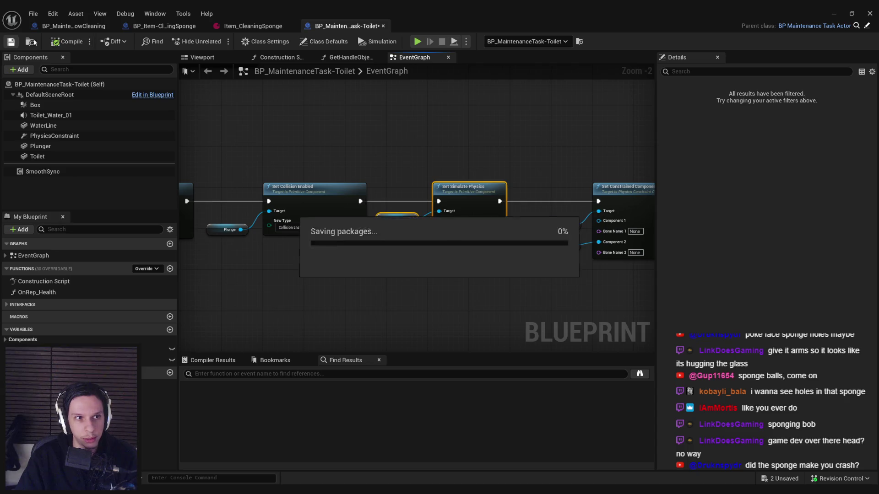
Step: Play the level, walk to the toilet, plunge it four times to drain its health, then stop
key("alt+p")
key("alt+p")
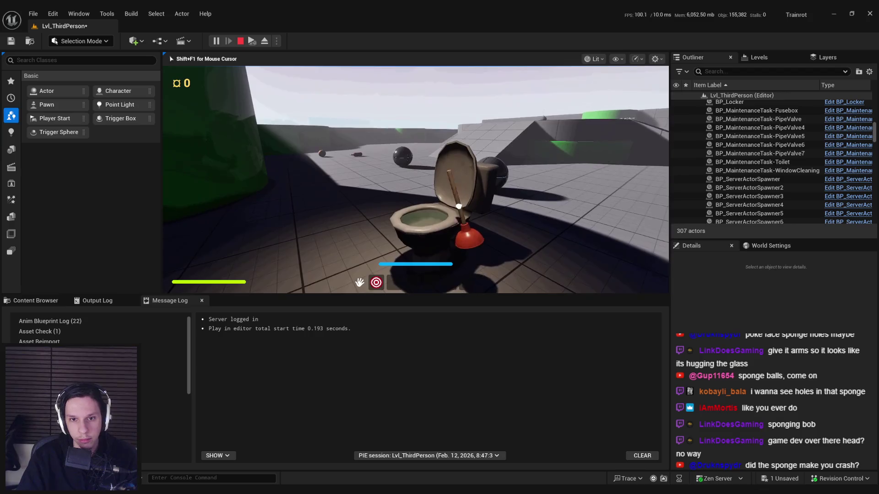
key("w")
left_click(414, 179)
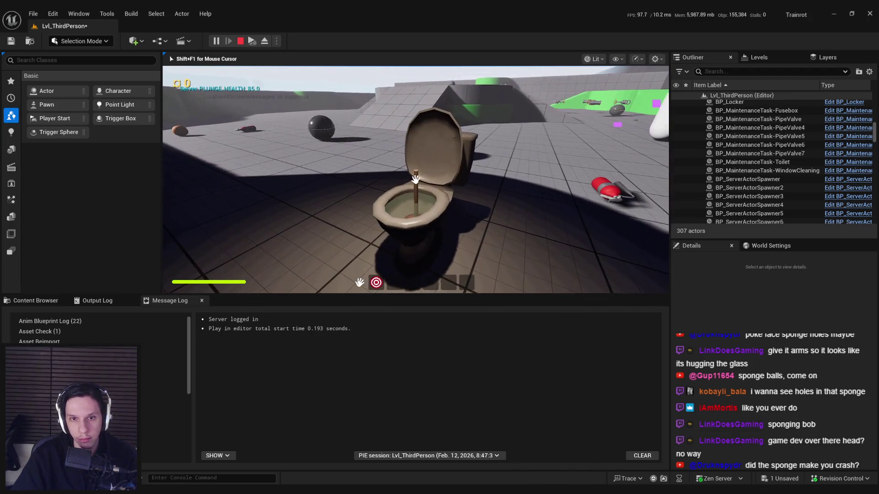
left_click(415, 181)
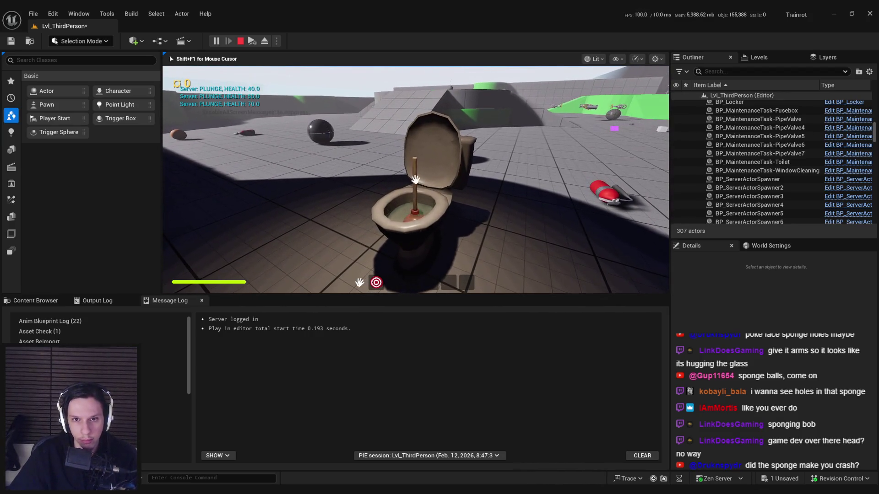
left_click(415, 179)
left_click(415, 180)
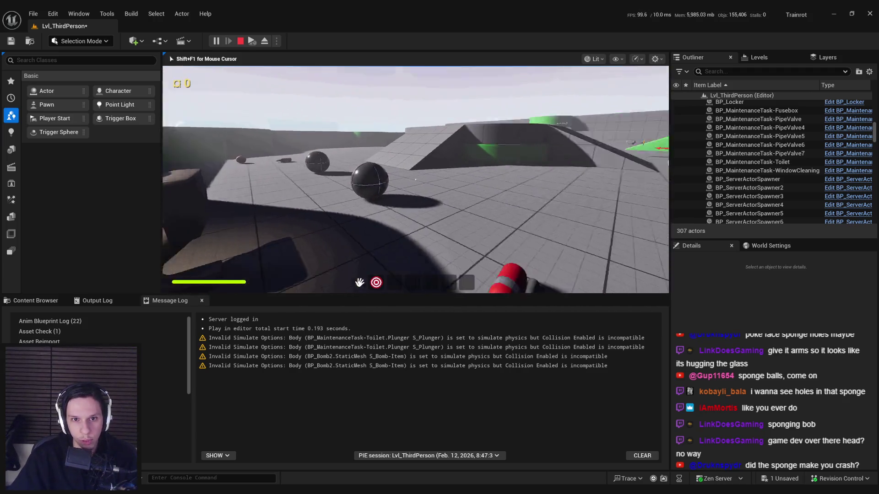
key("w")
key("w")
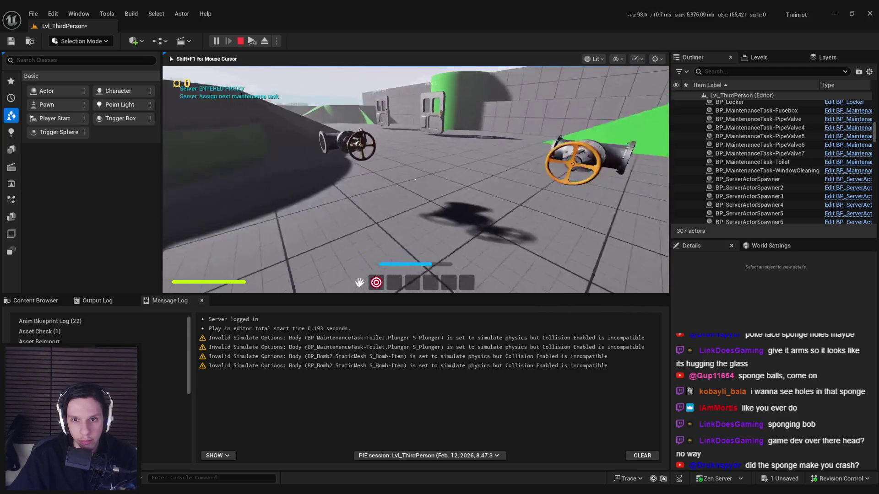
key("Escape")
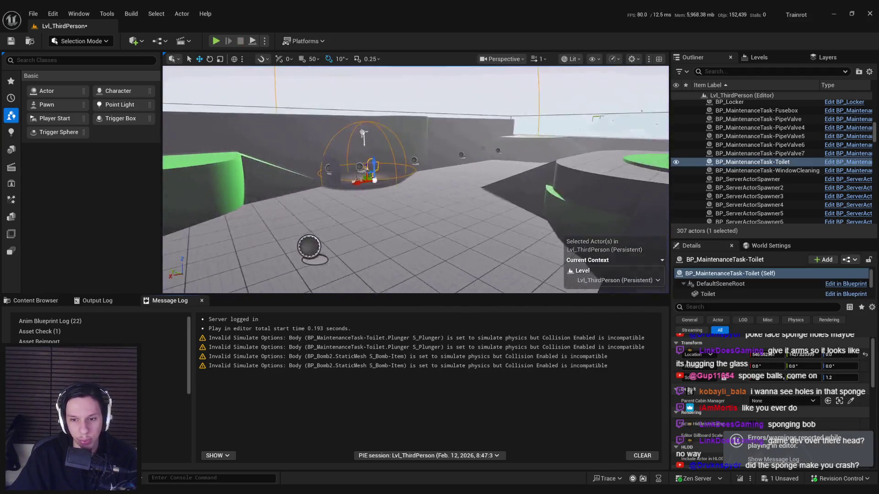
Step: Save the level and run a few quick start-stop play tests while looking it over
key("ctrl+s")
left_click(10, 304)
mouse_move(381, 371)
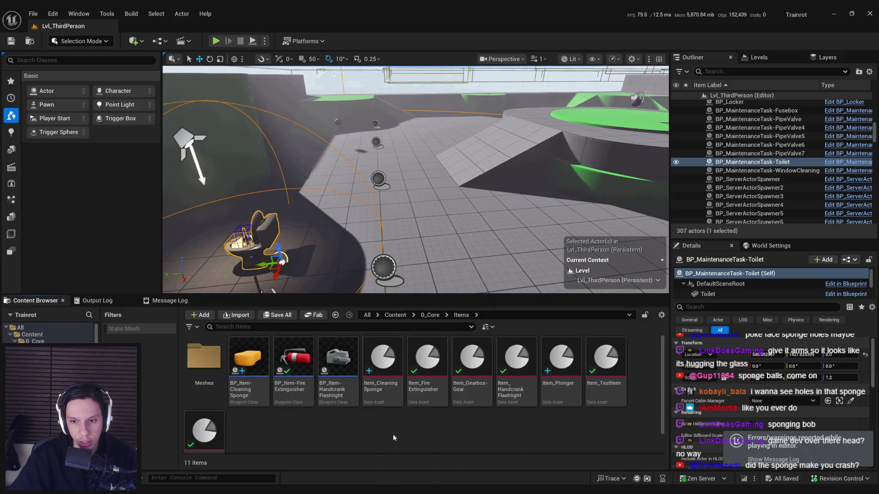
left_click_drag(495, 245, 220, 59)
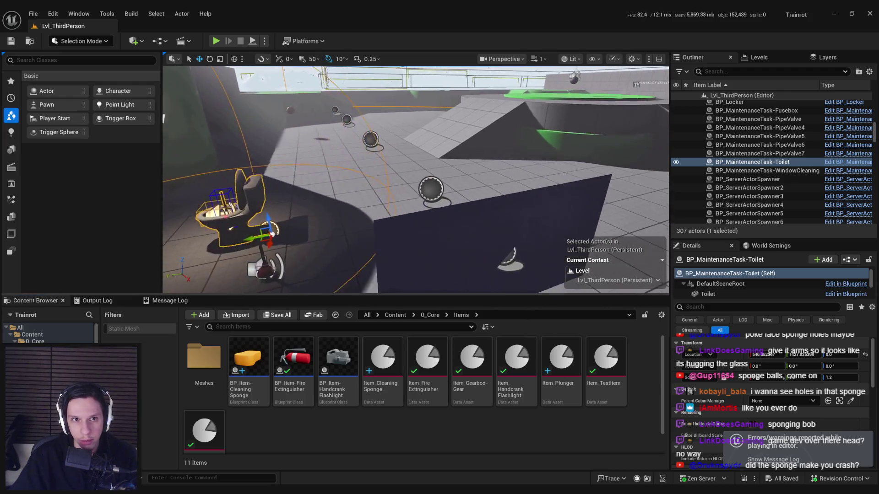
key("alt+p")
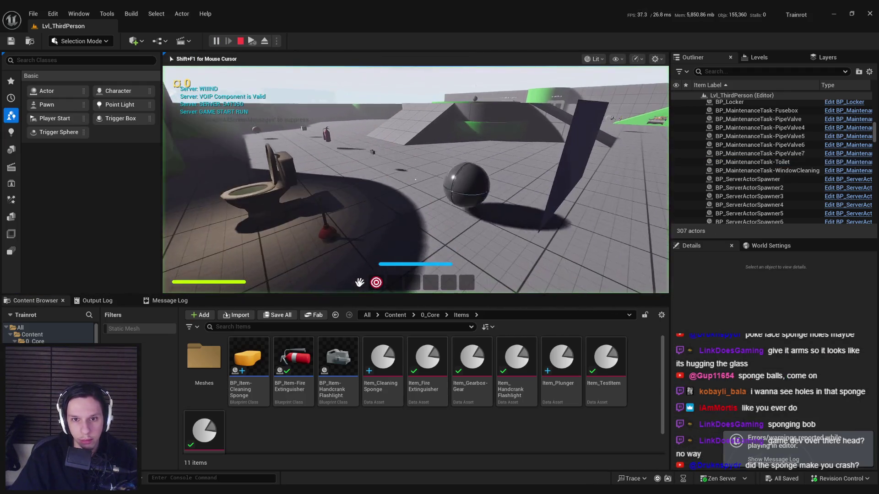
key("Escape")
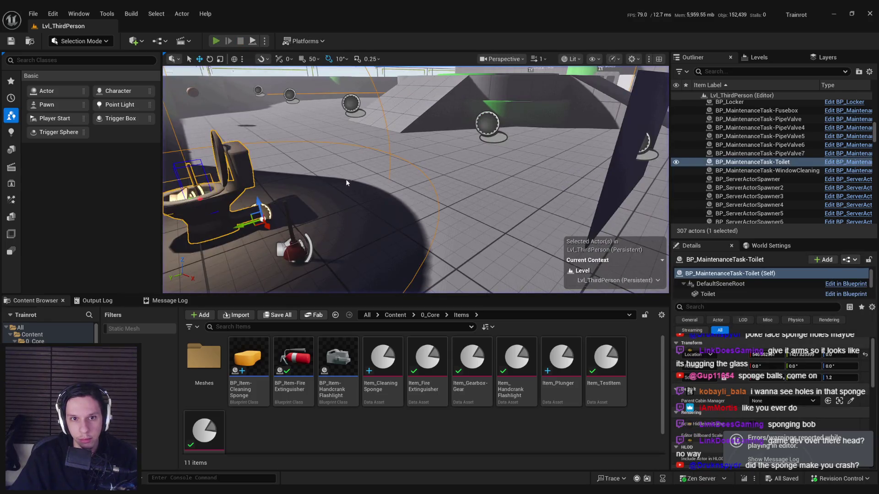
key("alt+p")
key("Escape")
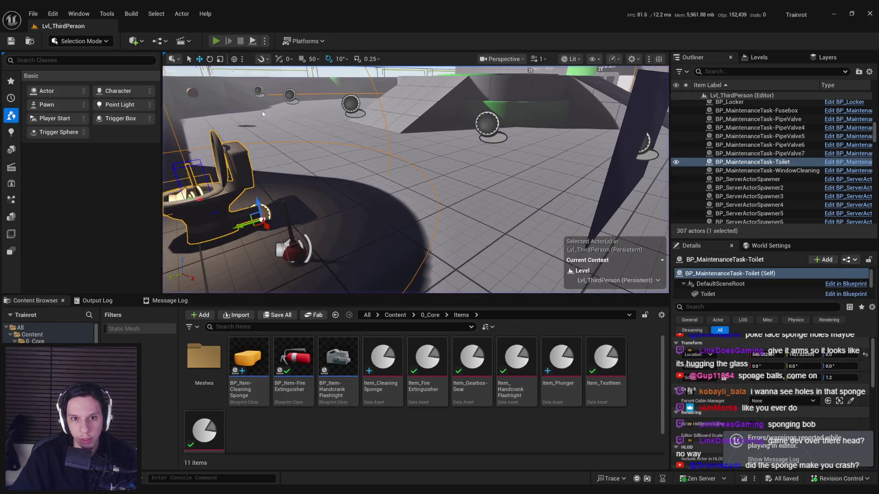
key("alt+p")
key("Escape")
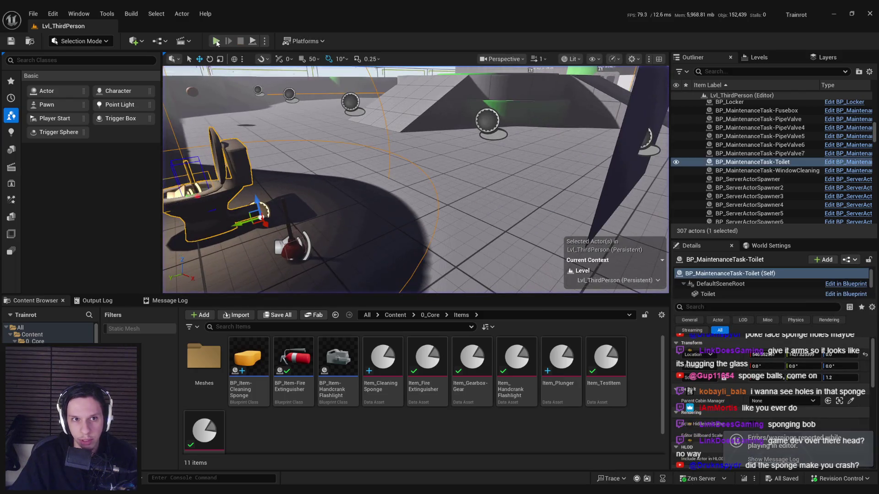
Step: Select BP_ServerActorSpawner7 and check which class it spawns
left_click(217, 43)
key("Escape")
left_click(351, 85)
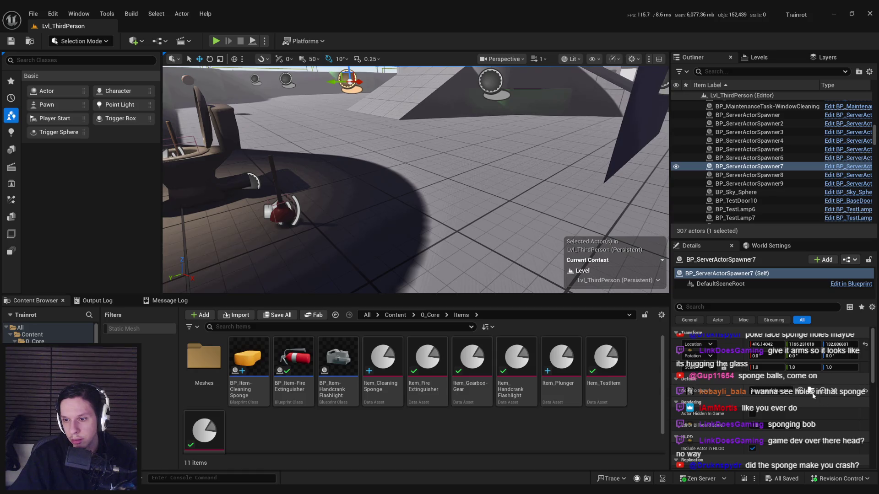
left_click(767, 392)
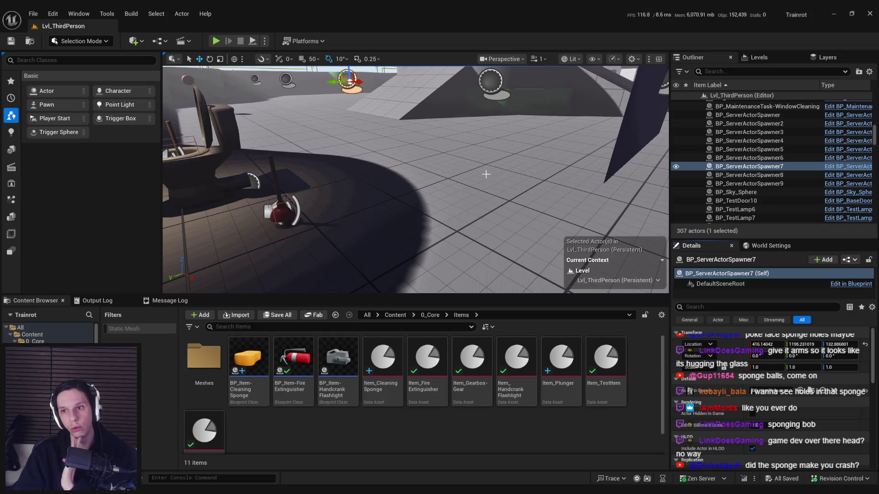
Step: Select server actor spawners 6 through 9, frame them, and delete them from the level
left_click(748, 114)
left_click(748, 183, "shift")
key("f")
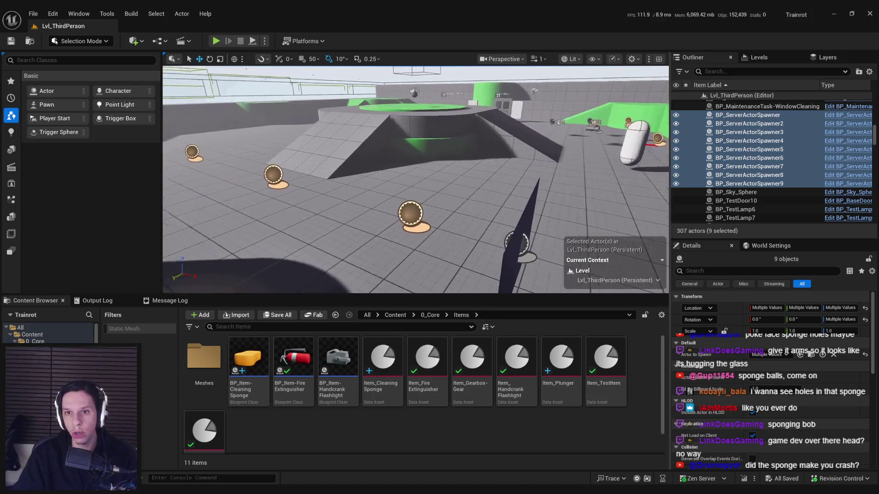
left_click(519, 243)
left_click(372, 170, "ctrl")
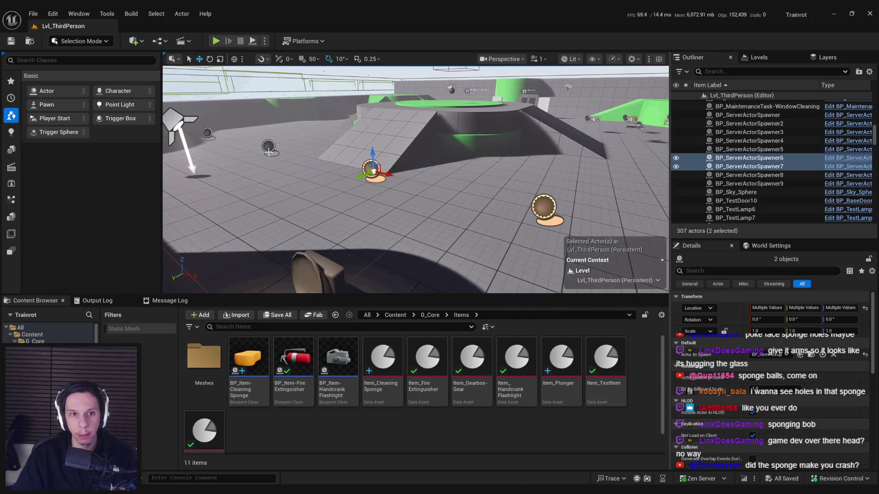
left_click(269, 147, "ctrl")
left_click(208, 133, "ctrl")
key("f")
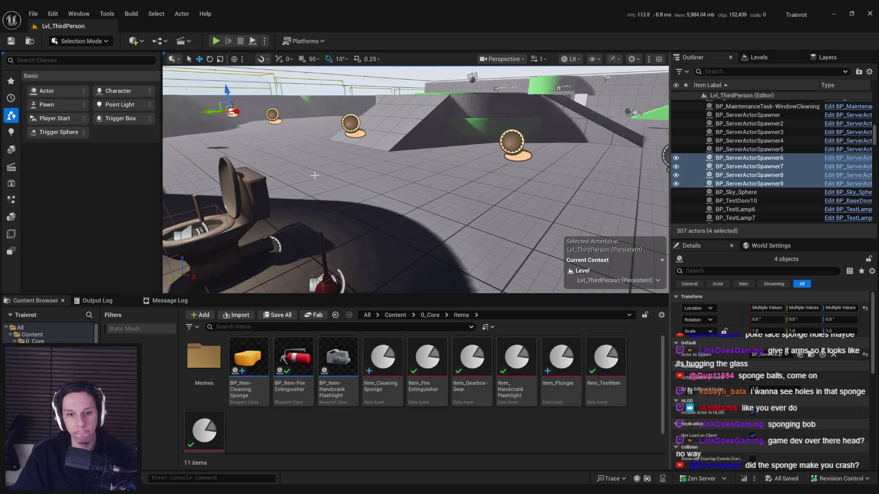
key("Delete")
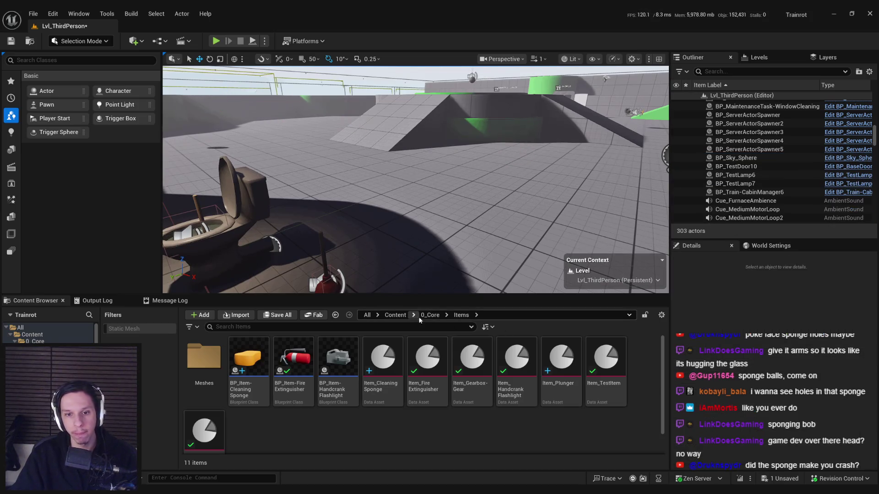
Step: Search 0_Core for the item spawn volume, place one, then delete the extra spawn volumes
left_click(423, 316)
left_click(383, 326)
type("ite")
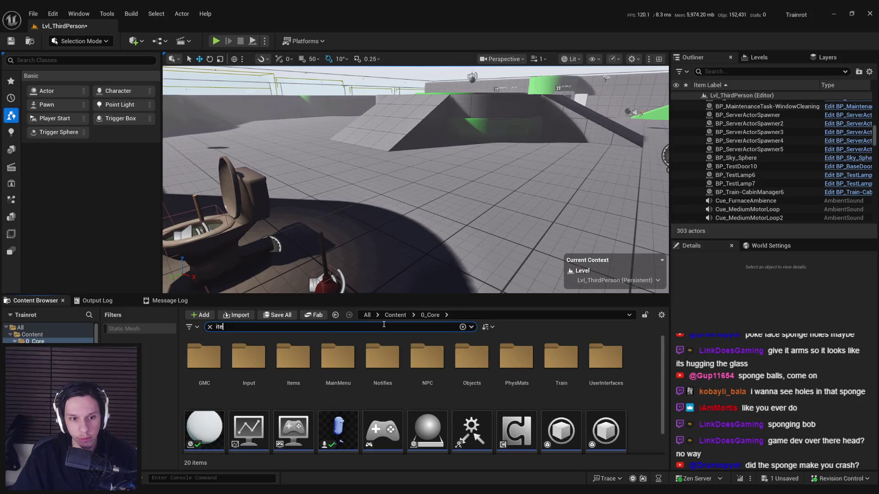
type("m")
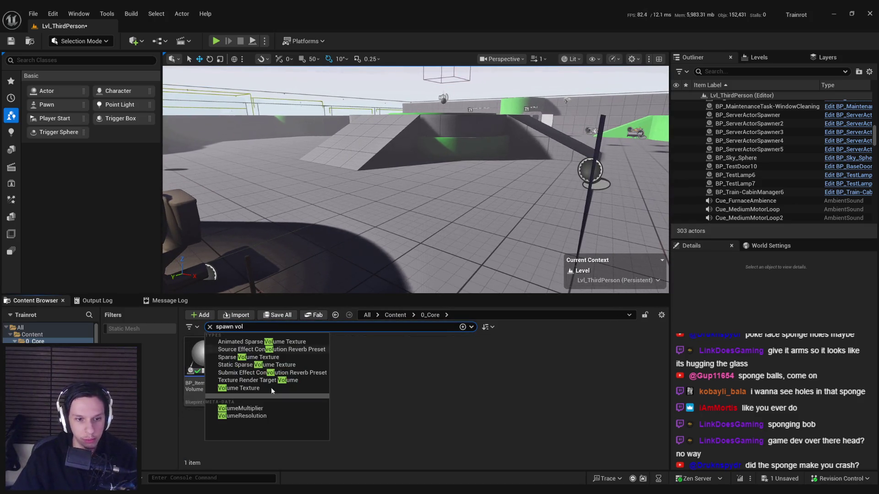
mouse_move(204, 364)
left_mouse_down()
mouse_move(439, 233)
mouse_move(285, 191)
mouse_move(291, 194)
left_mouse_up()
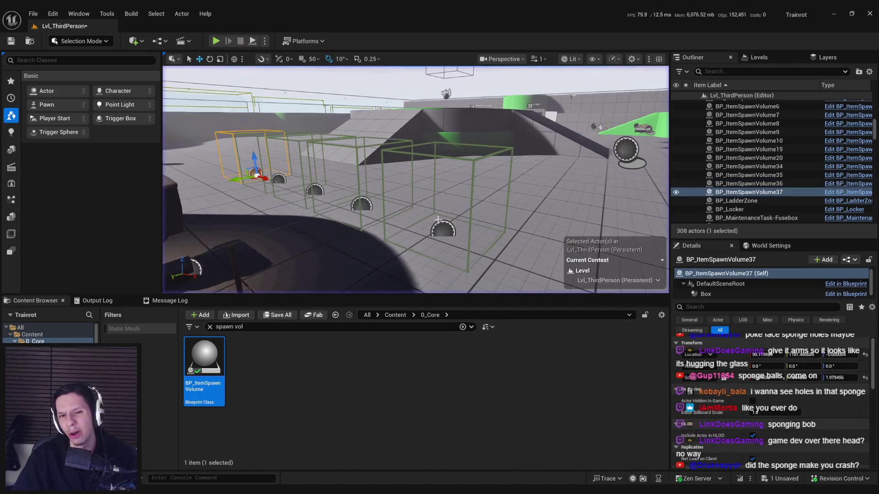
left_click(277, 179, "ctrl")
left_click(318, 191, "ctrl")
left_click(360, 203, "ctrl")
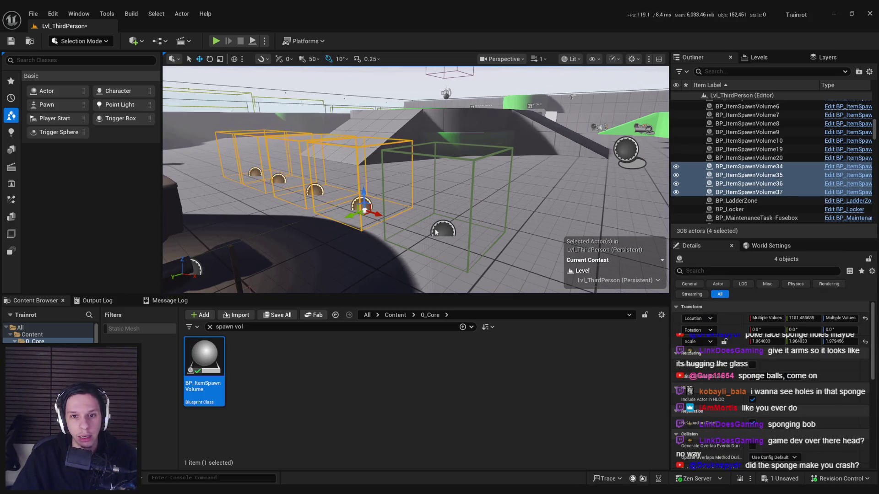
left_click(437, 231, "ctrl")
key("Delete")
Step: Place a BP_ItemPickup for the cleaning sponge in the level and start a play test
left_click(209, 327)
type("item")
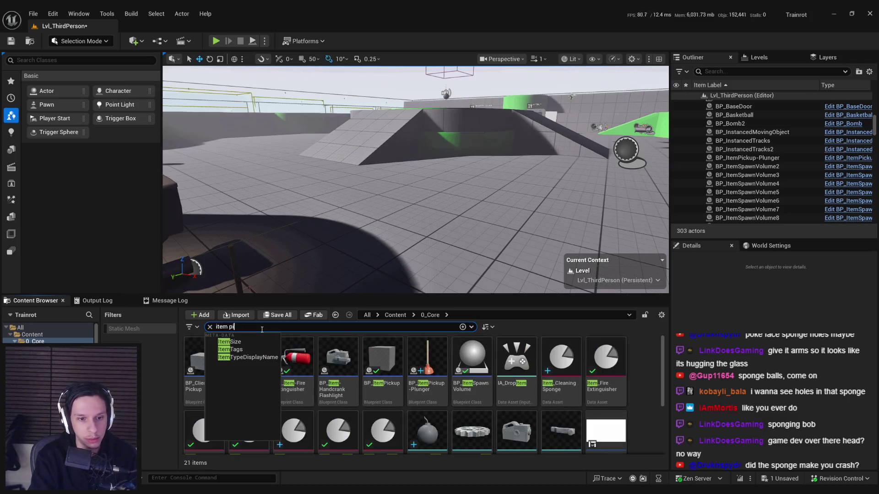
type("pick")
mouse_move(248, 360)
left_mouse_down()
mouse_move(441, 230)
mouse_move(441, 201)
left_mouse_up()
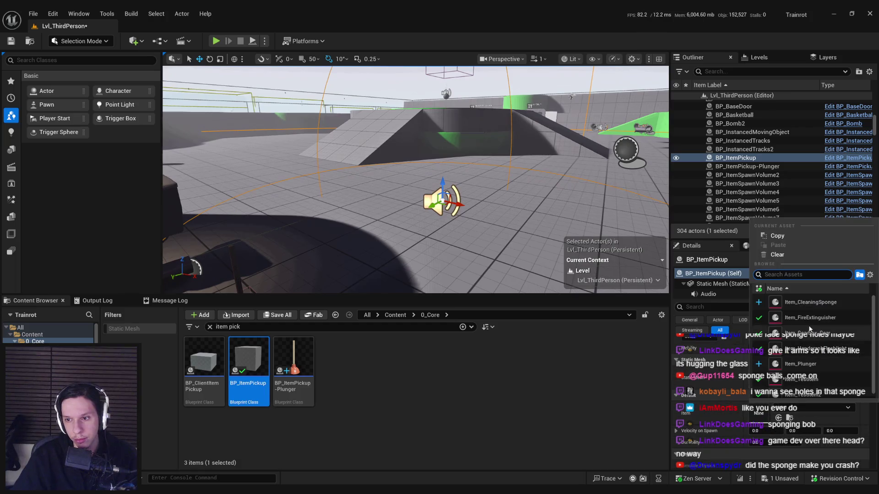
key("alt+p")
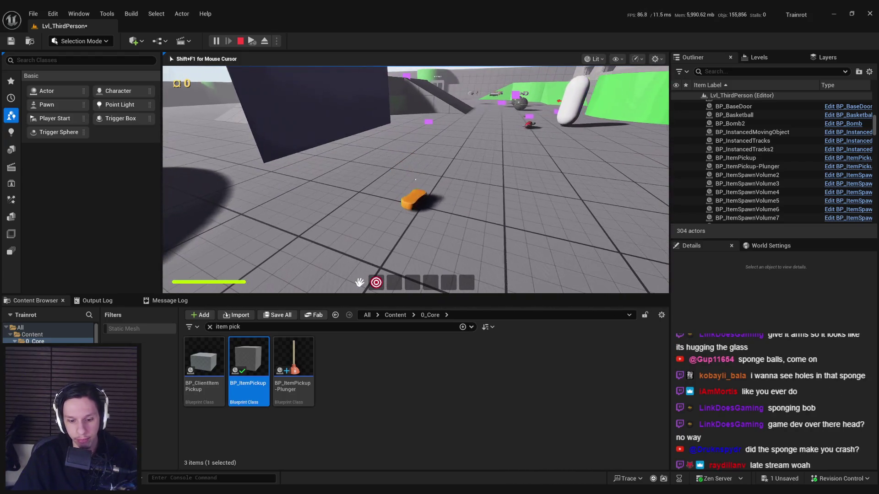
Step: In full-screen play, pick up the orange sponge and press it against the dark wall
key("F11")
key("w")
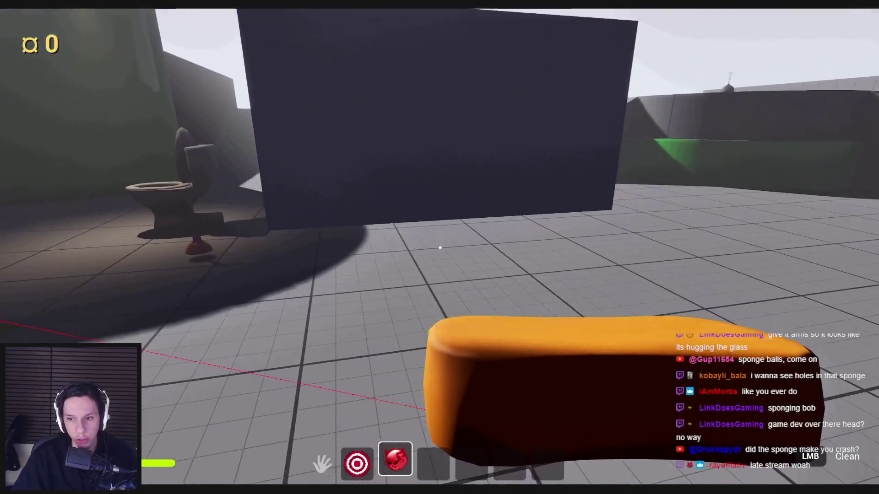
key("w")
key("s")
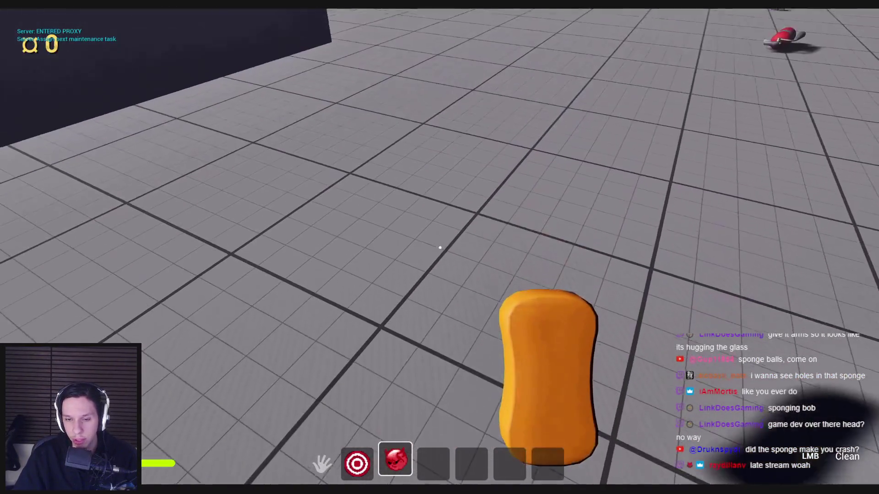
left_click(440, 247)
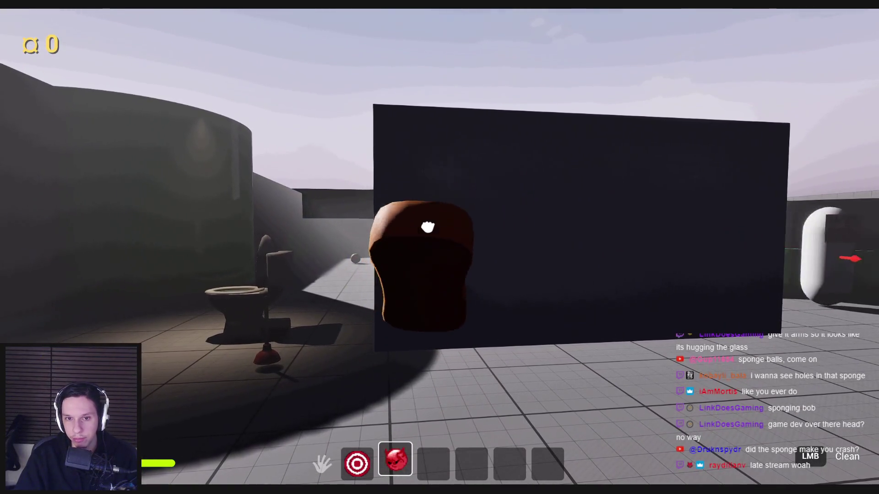
left_click_drag(428, 227, 439, 247)
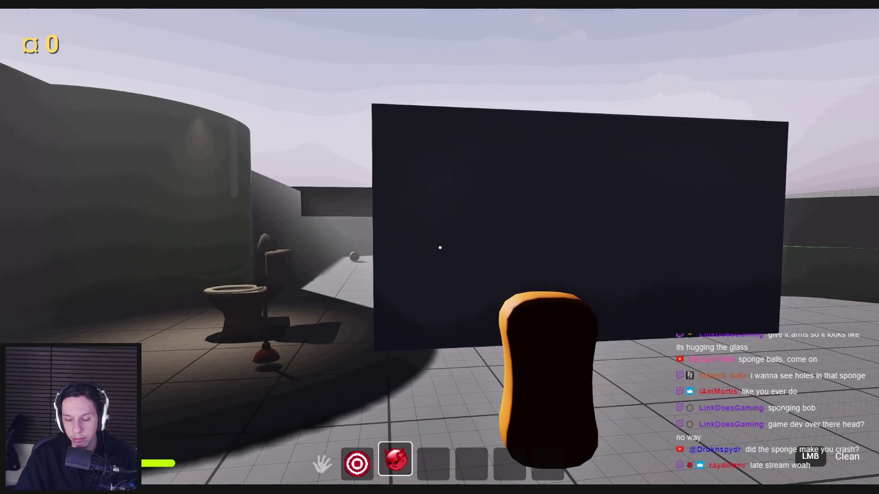
Step: Scrub the wall with the sponge, release and fling it away, then end the play test
key("w")
left_click(439, 248)
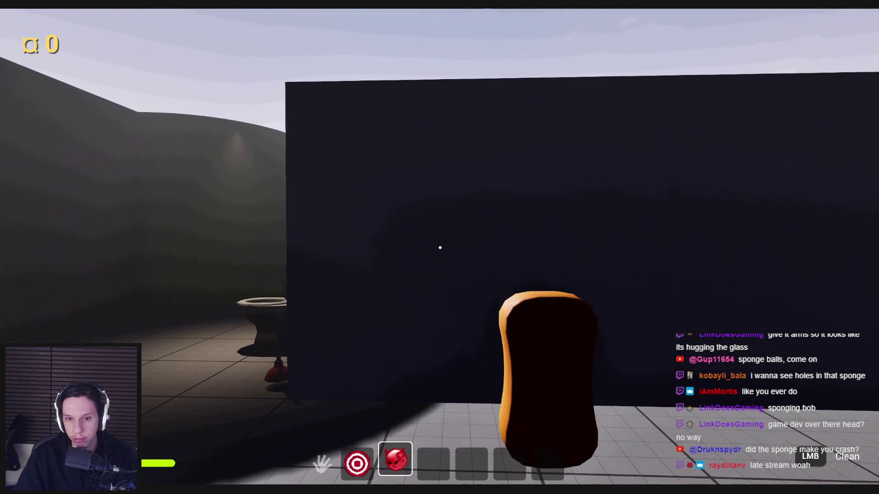
mouse_move(440, 247)
left_mouse_down()
mouse_move(384, 305)
mouse_move(623, 227)
left_mouse_up()
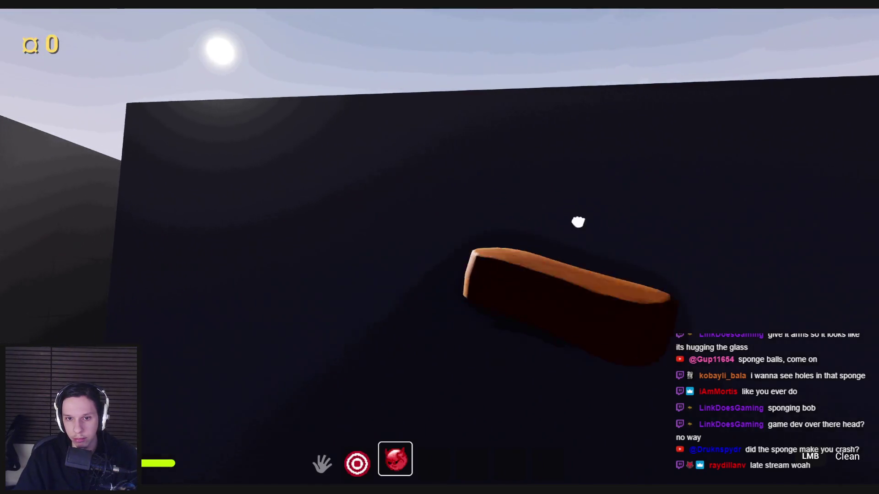
left_click_drag(623, 227, 577, 222)
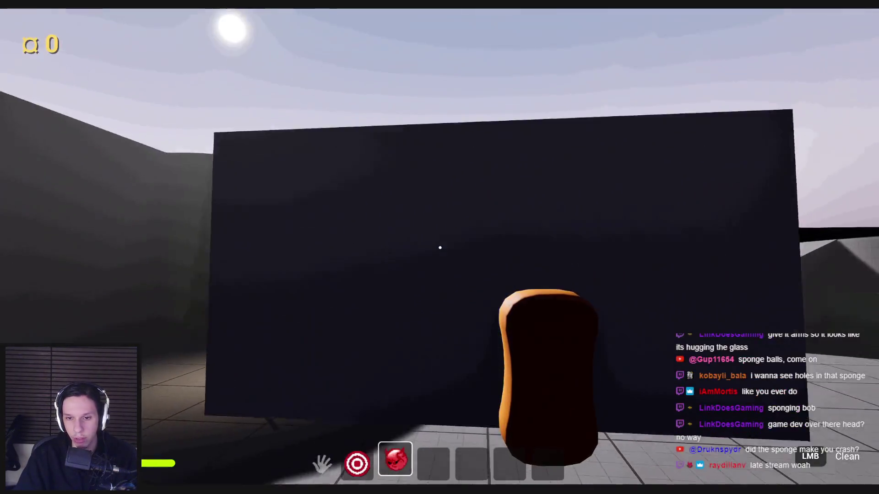
mouse_move(440, 248)
left_mouse_down()
mouse_move(340, 210)
mouse_move(439, 247)
left_mouse_up()
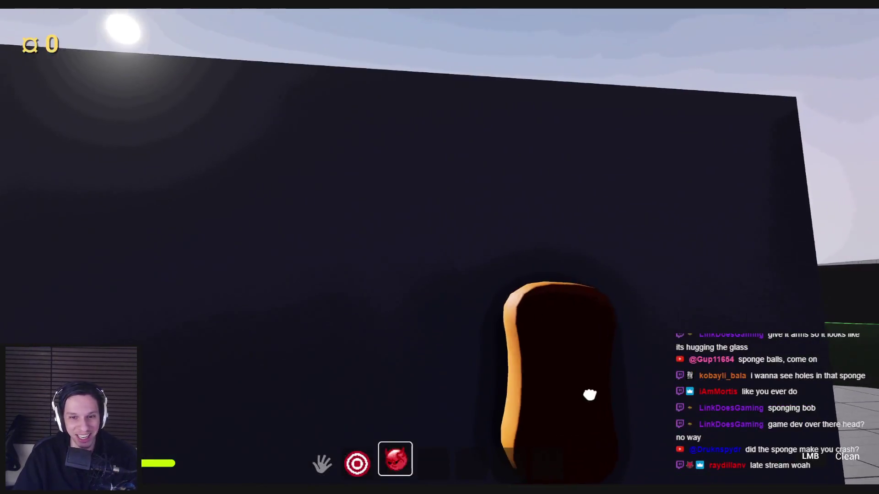
left_click_drag(589, 392, 323, 313)
key("Escape")
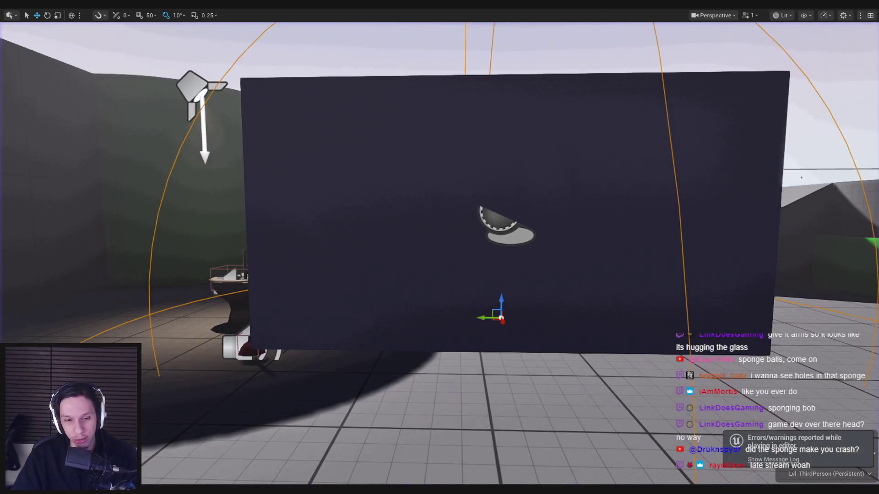
scroll(404, 299, "down", 2)
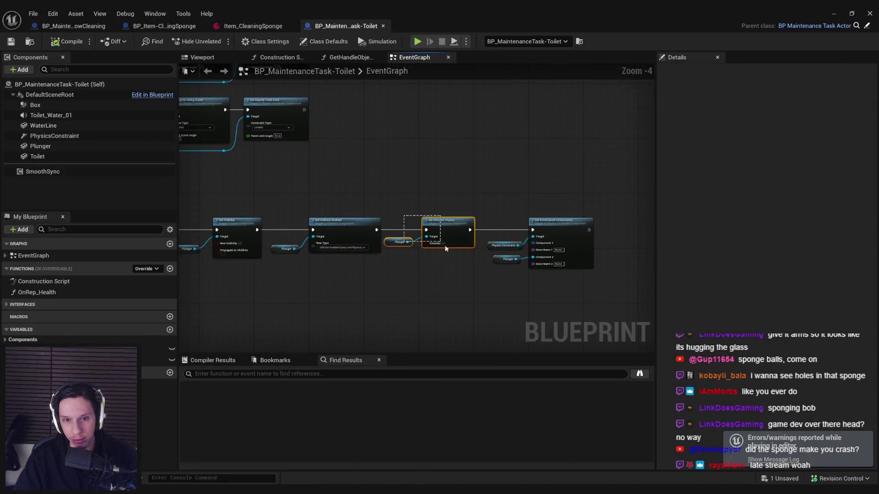
Step: Save and close the toilet blueprint and switch to BP_Item-CleaningSponge's event graph
key("ctrl+s")
left_click(383, 25)
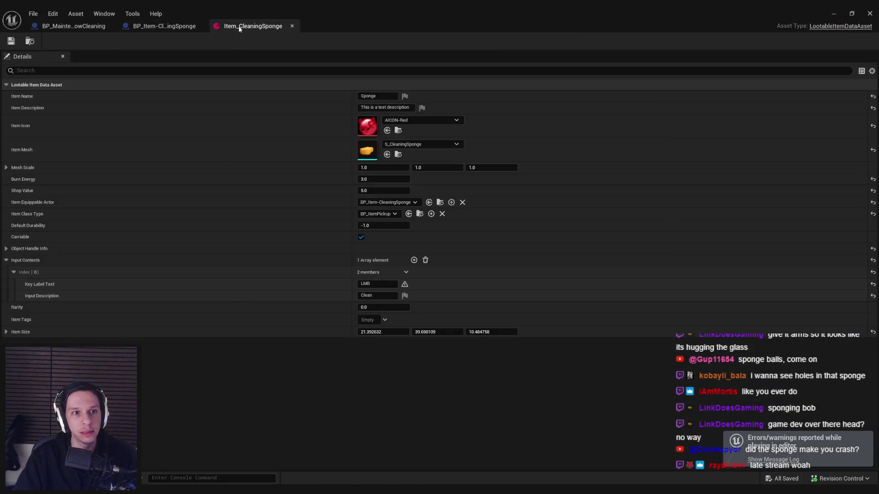
left_click(164, 26)
left_click(344, 57)
scroll(396, 223, "up", 2)
scroll(396, 223, "up", 2)
scroll(362, 241, "down", 2)
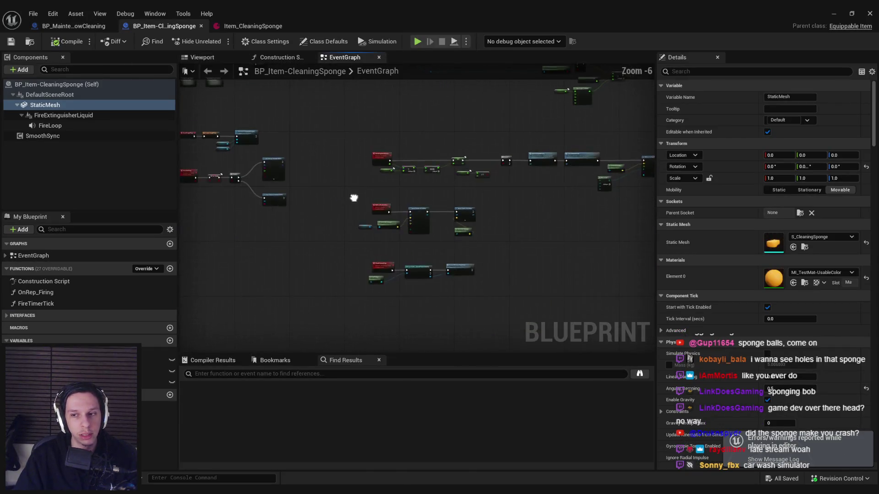
scroll(521, 191, "up", 3)
scroll(521, 191, "down", 2)
Step: Peek into Secondary Button Inputs, go back, and open the Primary Button Inputs graph
left_click_drag(522, 190, 412, 192)
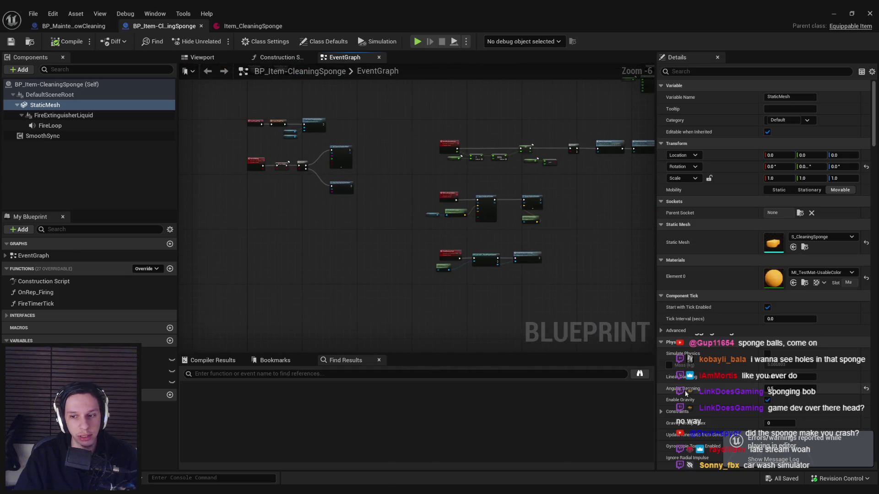
scroll(407, 211, "up", 1)
scroll(339, 235, "up", 2)
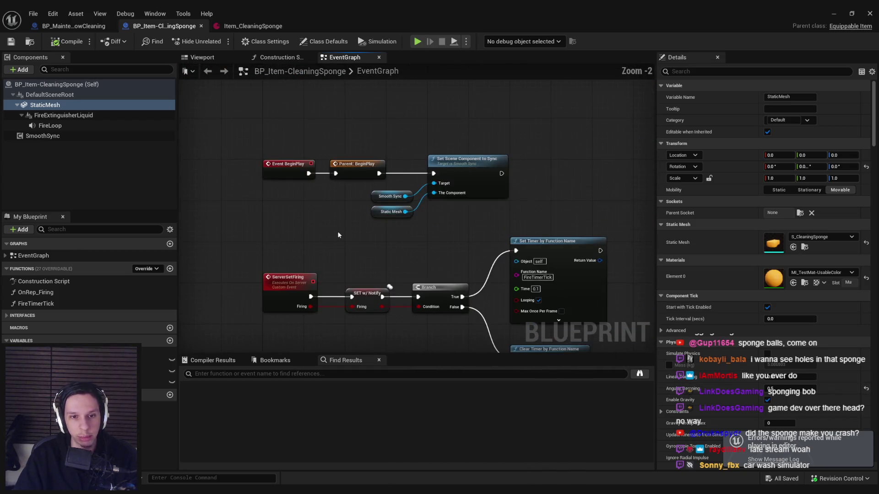
mouse_move(347, 245)
left_mouse_down()
mouse_move(350, 225)
mouse_move(340, 213)
mouse_move(370, 250)
left_mouse_up()
left_click(369, 249)
double_click(370, 250)
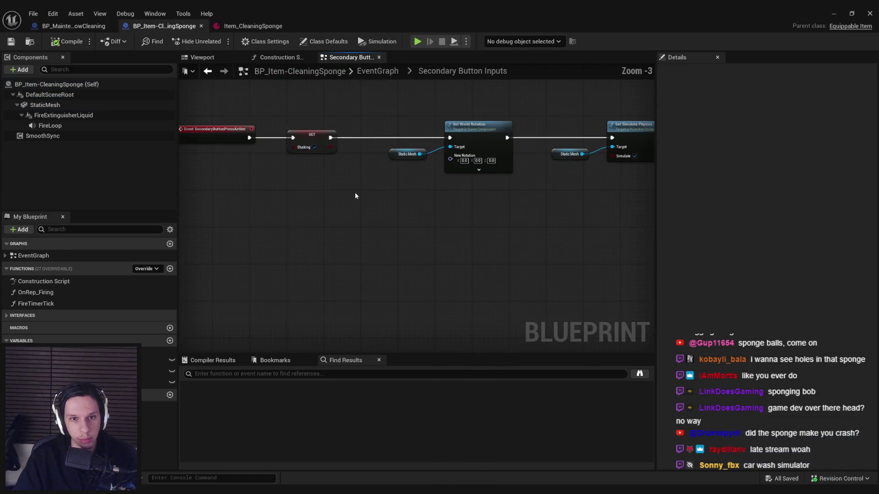
key("alt+Left")
double_click(293, 246)
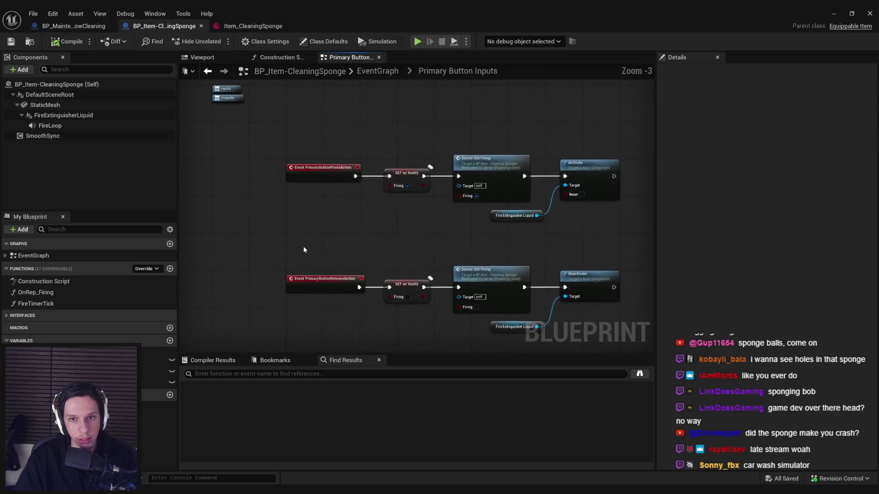
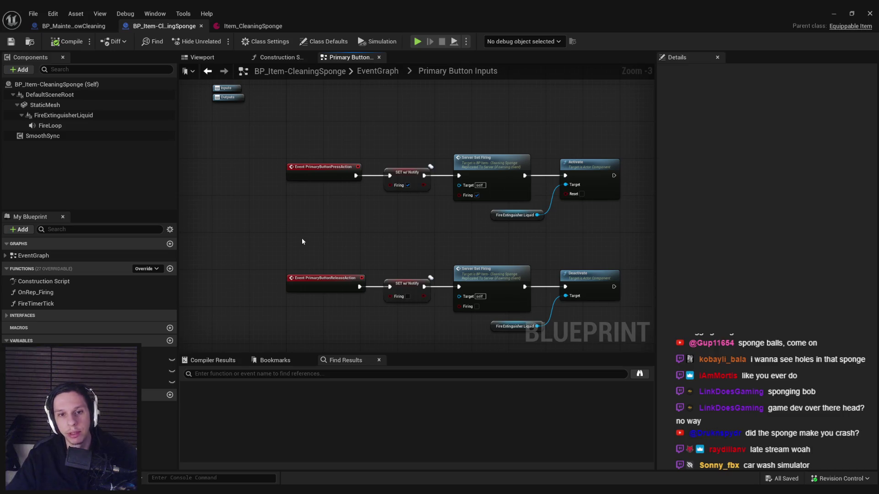
scroll(391, 227, "down", 1)
Step: Review the sponge item data asset's key label, then compile and save the sponge blueprint
left_click_drag(392, 227, 318, 205)
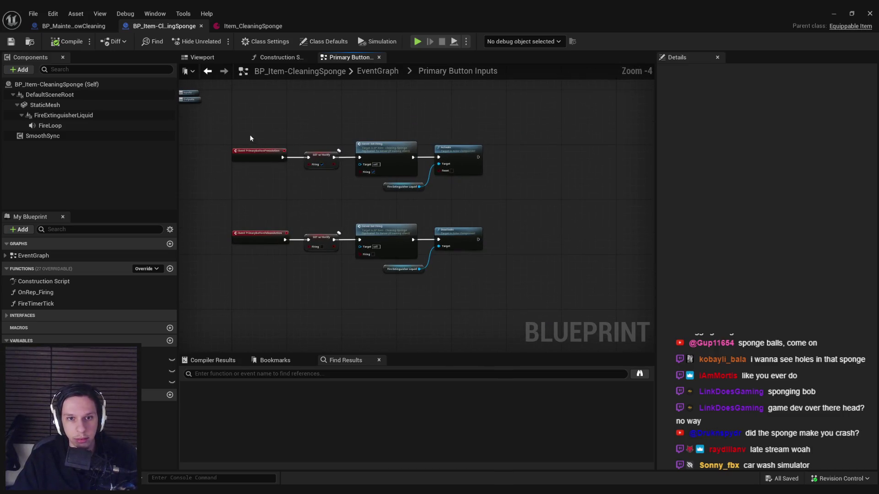
left_click(377, 71)
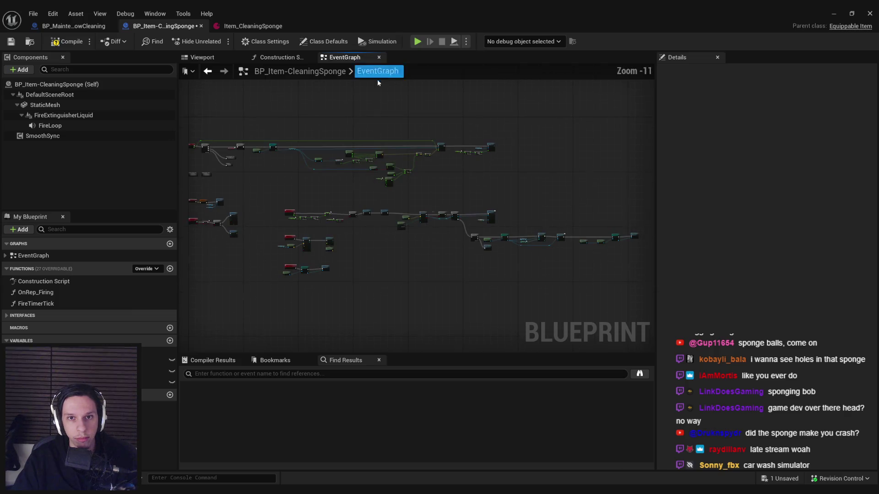
scroll(266, 175, "up", 7)
scroll(354, 203, "up", 1)
left_click(253, 26)
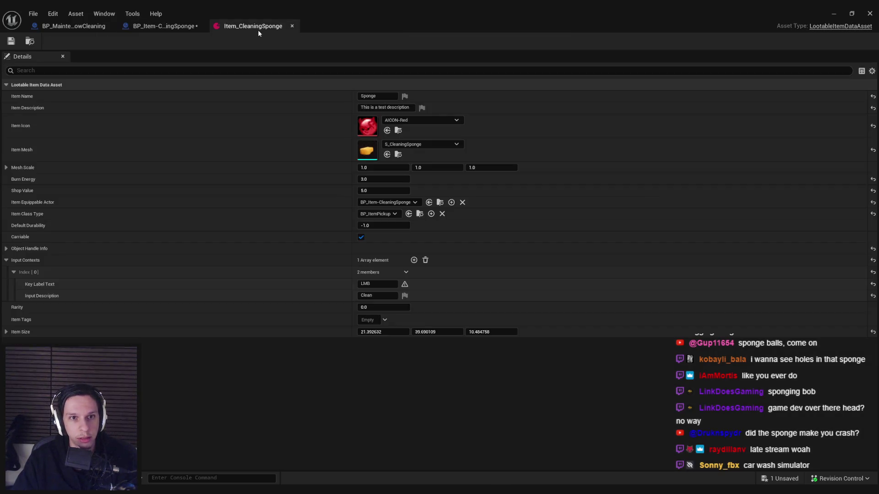
left_click(377, 286)
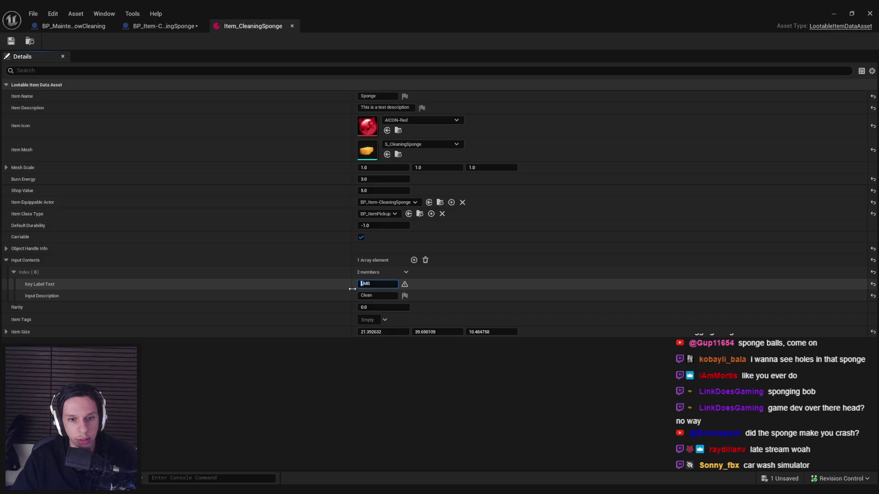
type("R")
left_click(165, 25)
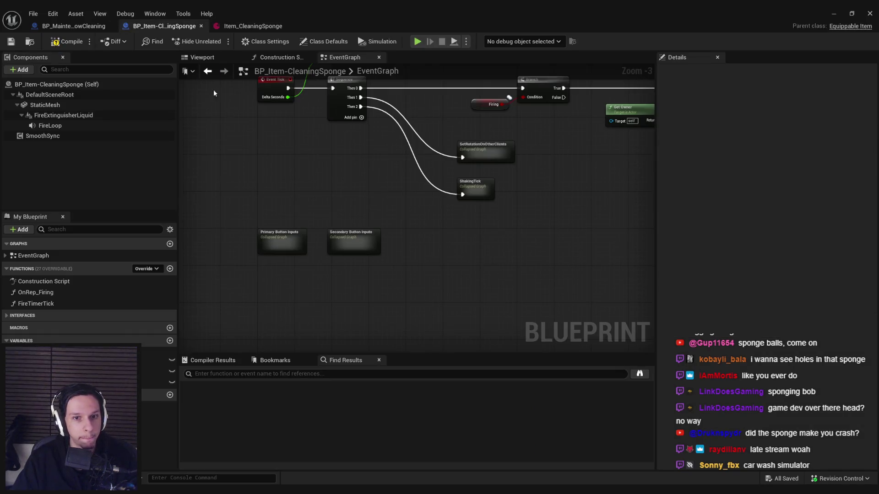
left_click(15, 43)
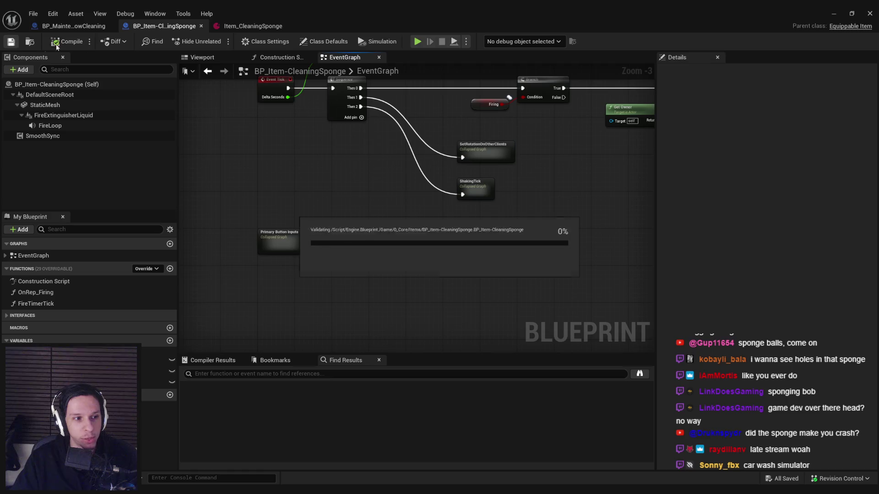
Step: Delete the Primary Button Inputs node and move Secondary Button Inputs into its place
left_click(91, 26)
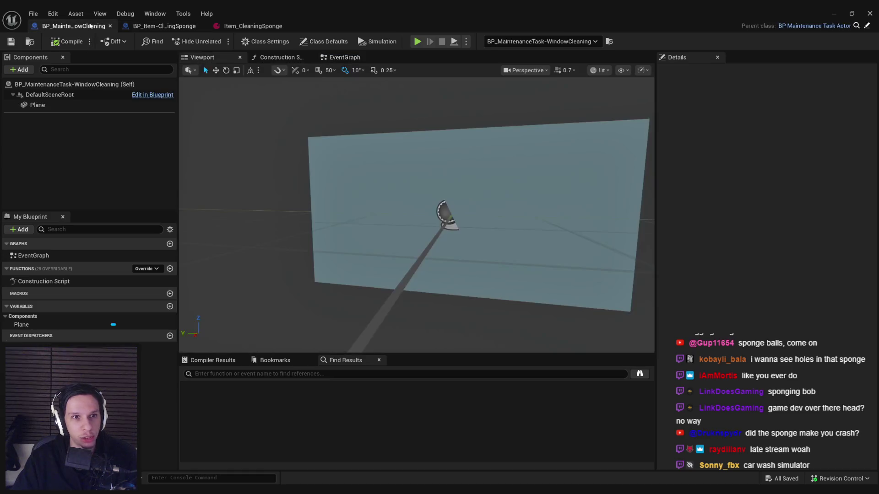
left_click(159, 29)
key("ctrl+Tab")
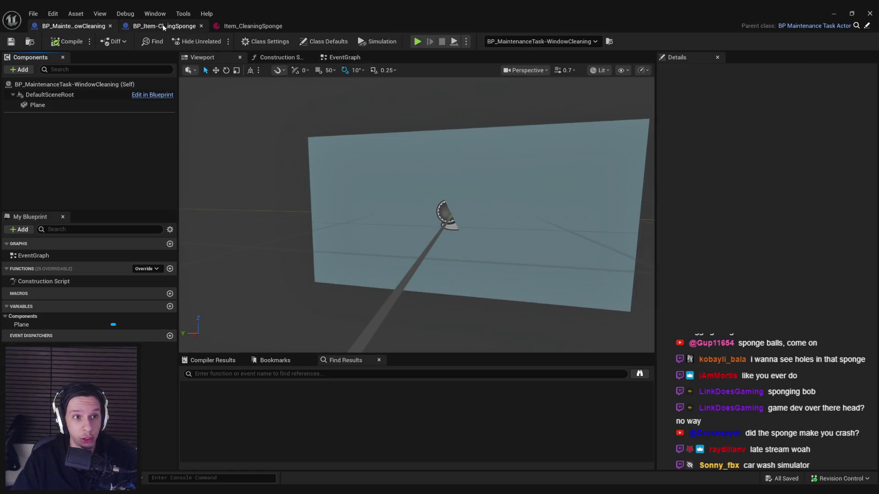
left_click(162, 28)
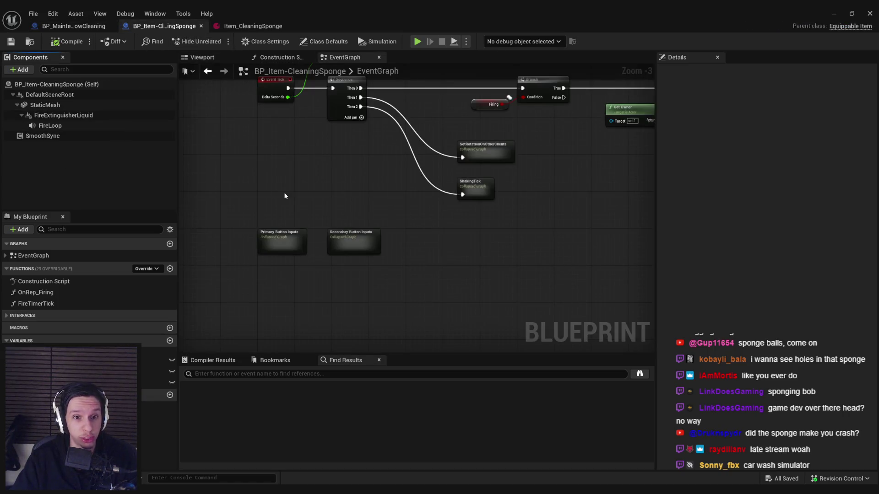
left_click(275, 233)
key("Delete")
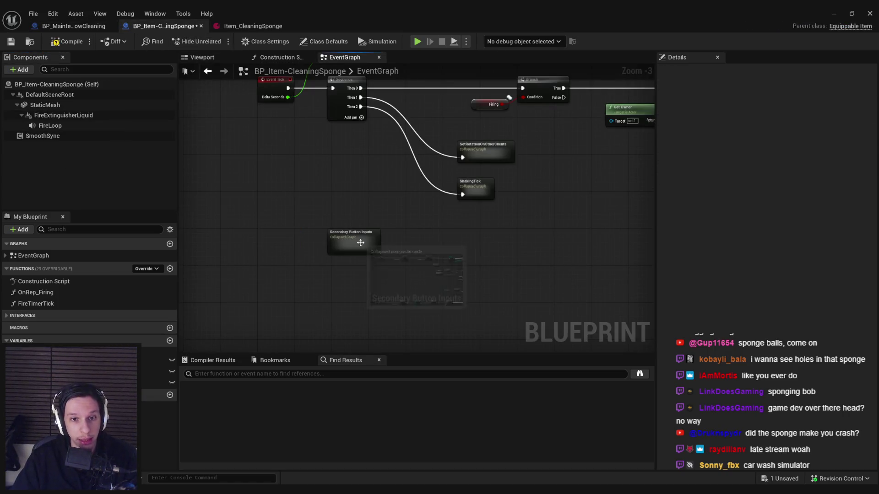
left_click_drag(362, 243, 288, 244)
Step: Inspect the Secondary Button Inputs subgraph from the press event through Simulate Physics to the attach and relative-transform nodes
double_click(291, 244)
scroll(441, 224, "up", 5)
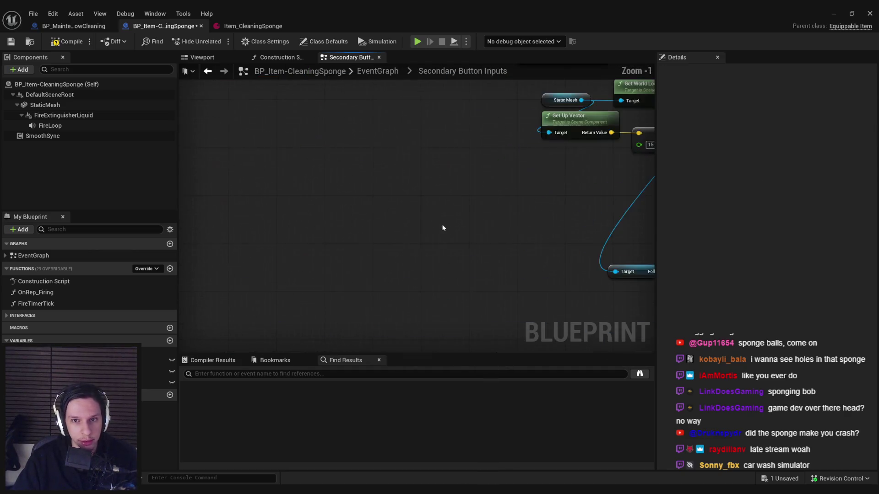
scroll(326, 241, "down", 2)
scroll(370, 244, "down", 1)
left_click_drag(369, 245, 430, 259)
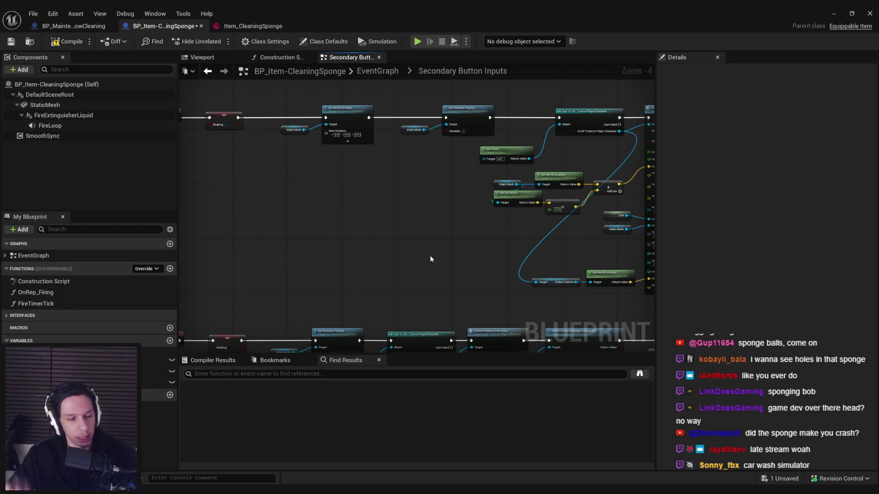
scroll(434, 246, "up", 2)
scroll(412, 244, "down", 1)
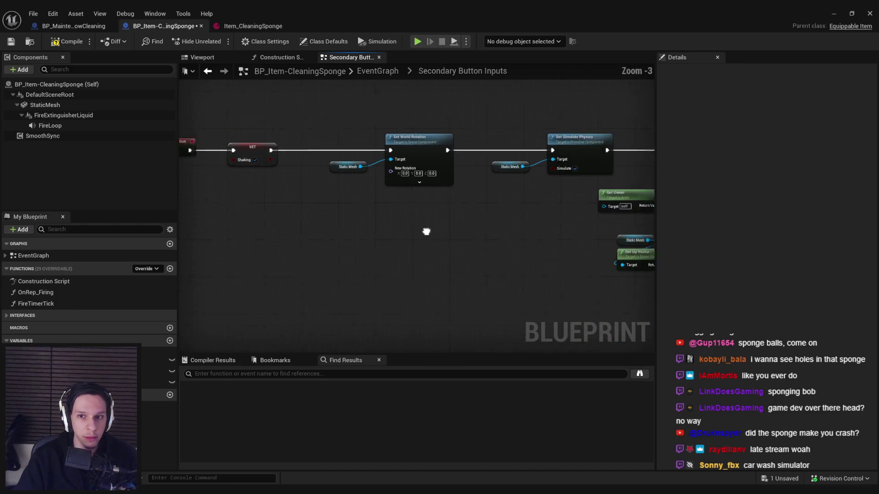
left_click_drag(426, 232, 374, 224)
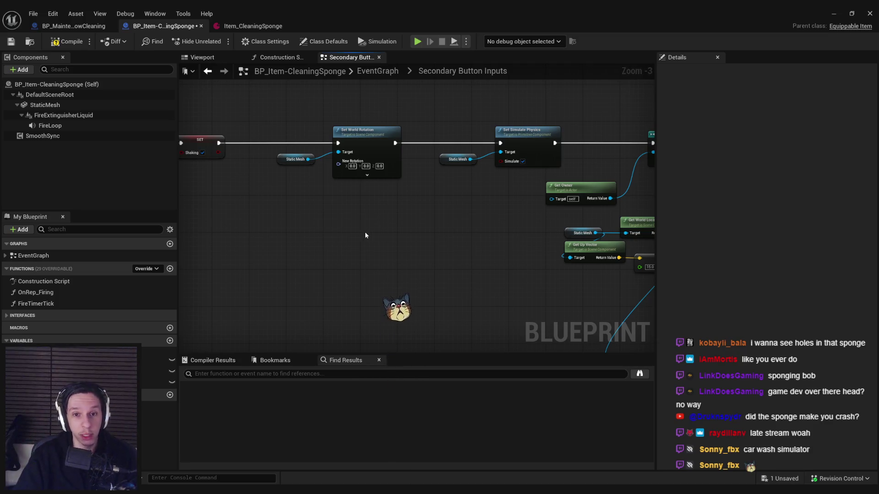
left_click_drag(365, 235, 453, 259)
scroll(406, 239, "down", 1)
scroll(408, 239, "up", 1)
scroll(407, 239, "up", 1)
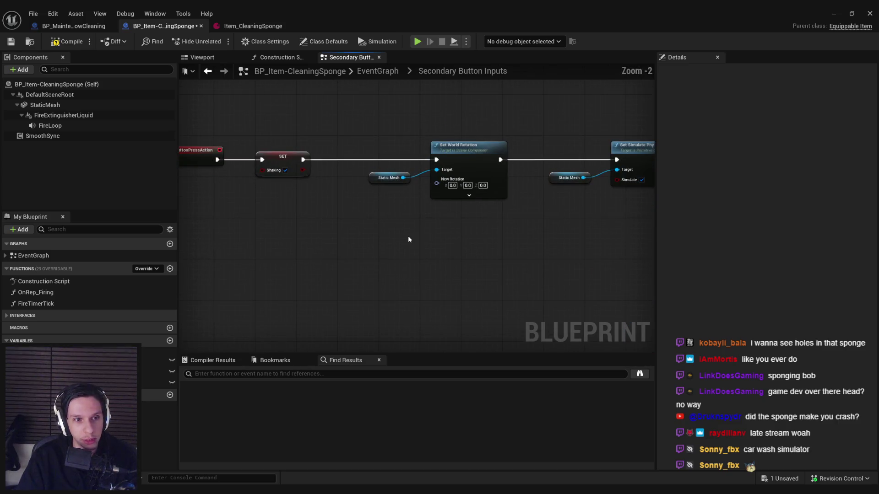
scroll(414, 239, "up", 1)
scroll(444, 208, "down", 2)
mouse_move(443, 208)
left_mouse_down()
mouse_move(555, 190)
mouse_move(477, 200)
left_mouse_up()
scroll(477, 200, "down", 1)
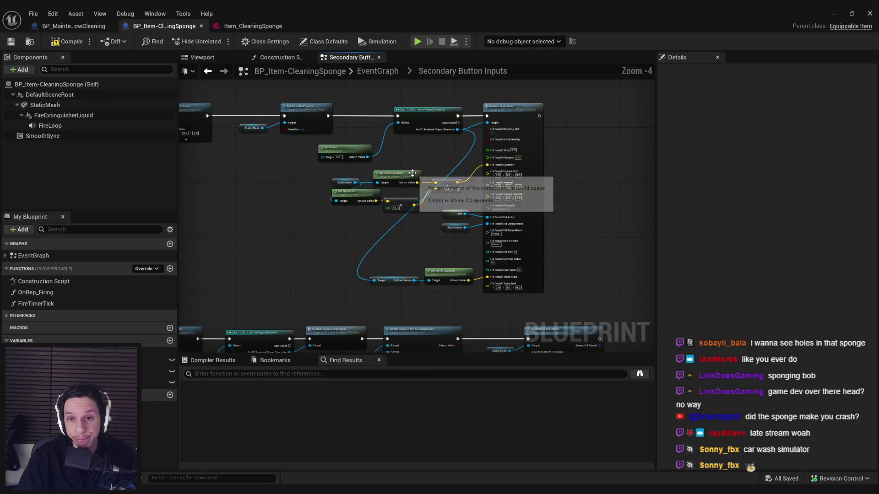
scroll(357, 220, "up", 1)
mouse_move(357, 221)
left_mouse_down()
mouse_move(470, 171)
mouse_move(455, 167)
mouse_move(621, 170)
mouse_move(262, 144)
left_mouse_up()
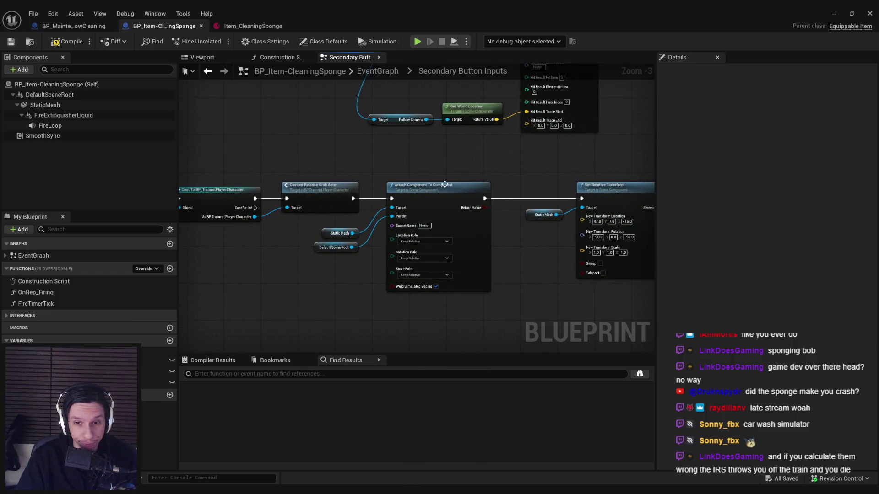
mouse_move(437, 158)
left_mouse_down()
mouse_move(361, 152)
mouse_move(439, 167)
mouse_move(335, 182)
left_mouse_up()
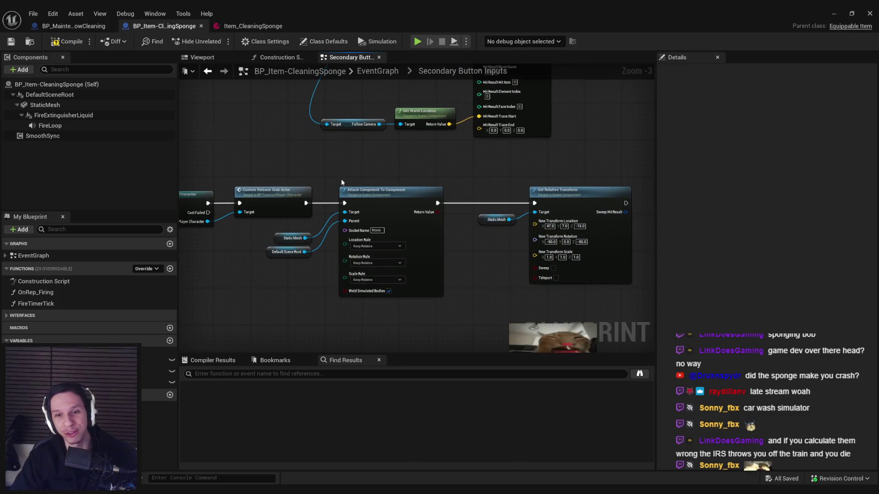
scroll(482, 239, "up", 2)
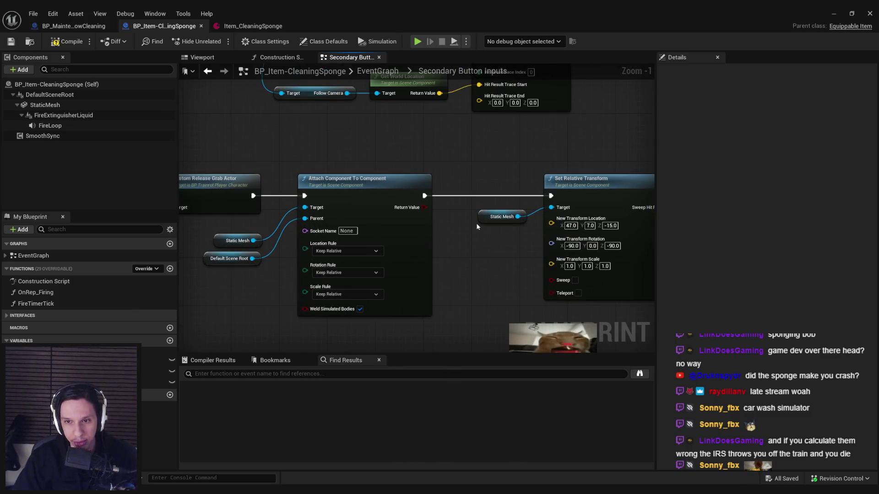
left_click_drag(510, 245, 420, 250)
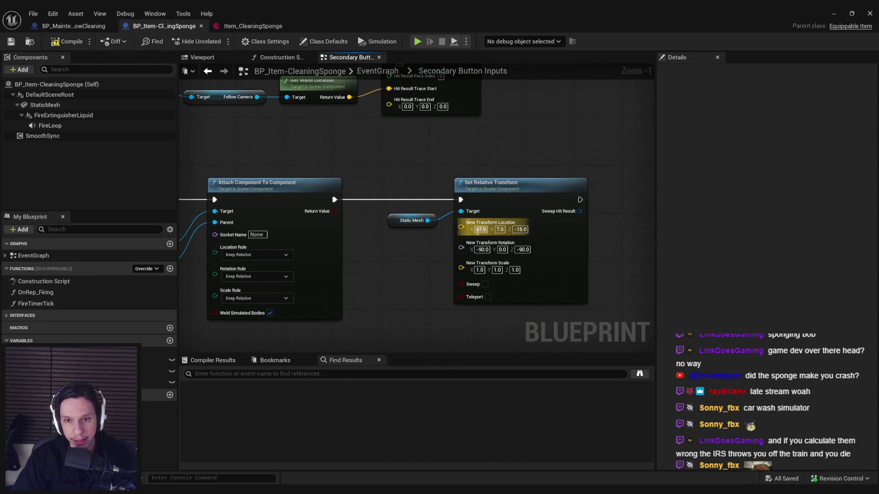
Step: Set the StaticMesh rotation X and Z to -90, save the blueprint and return to the level
left_click(44, 104)
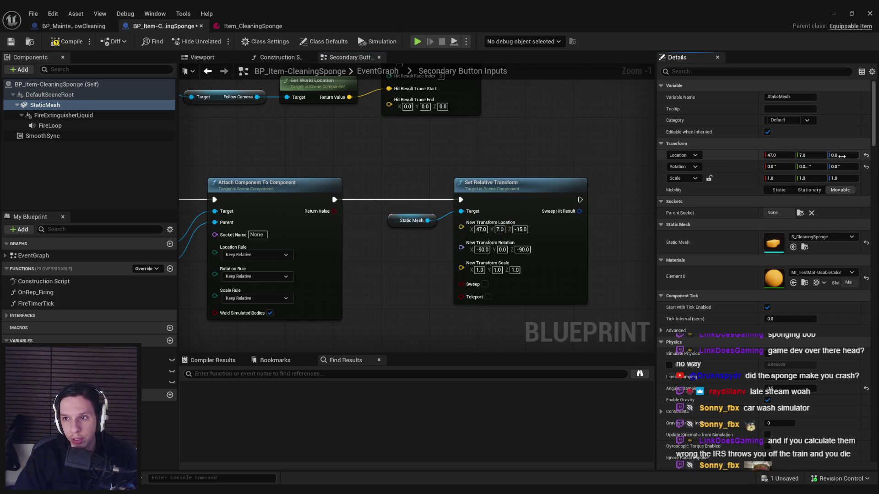
type("-90")
key("Return")
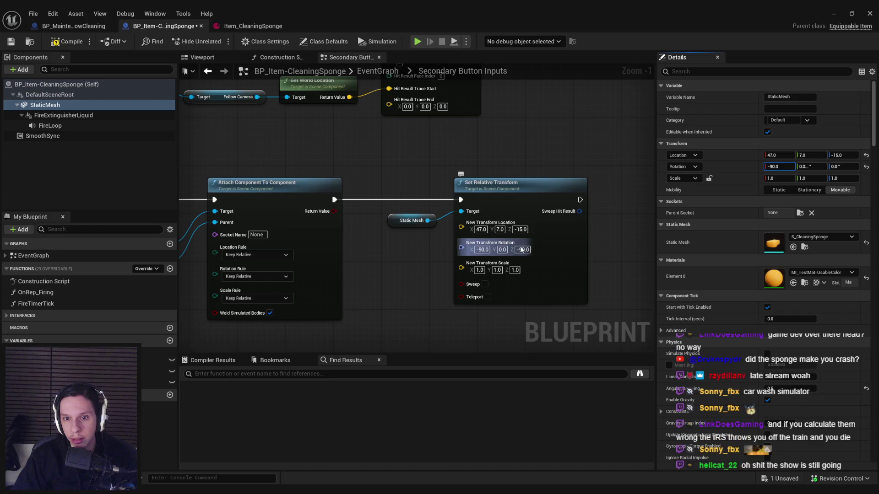
type("-90")
key("Return")
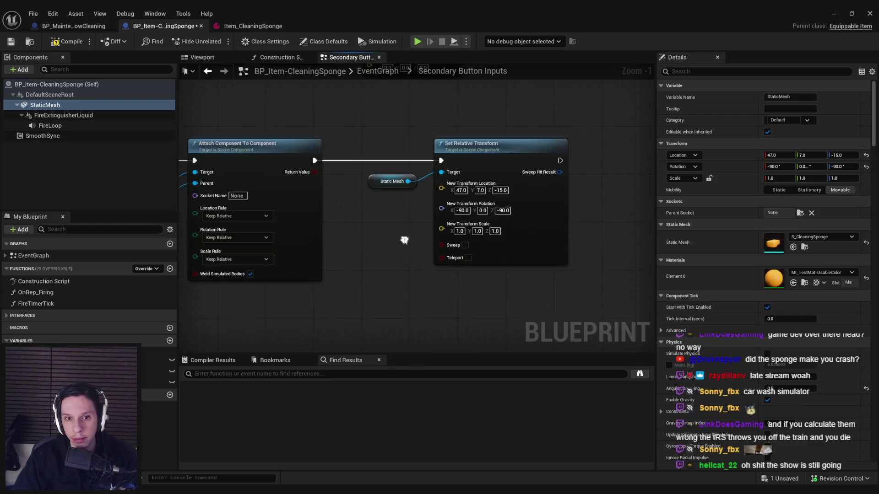
left_click(11, 42)
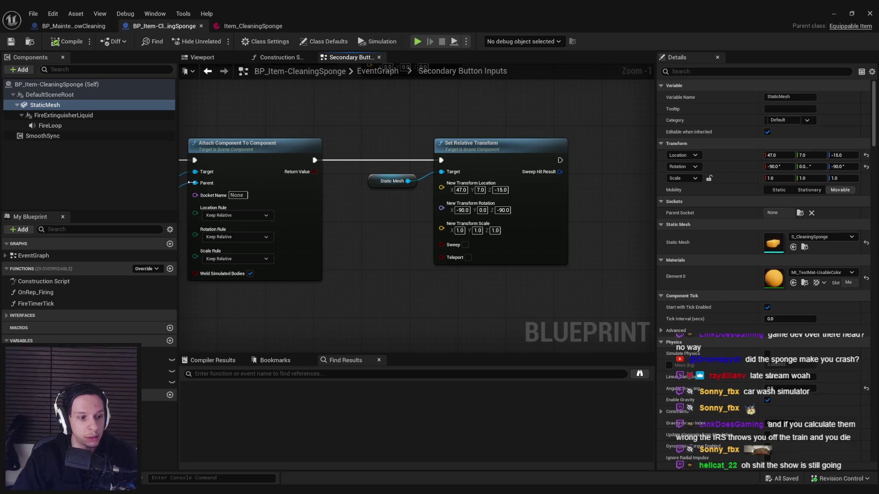
left_click(833, 13)
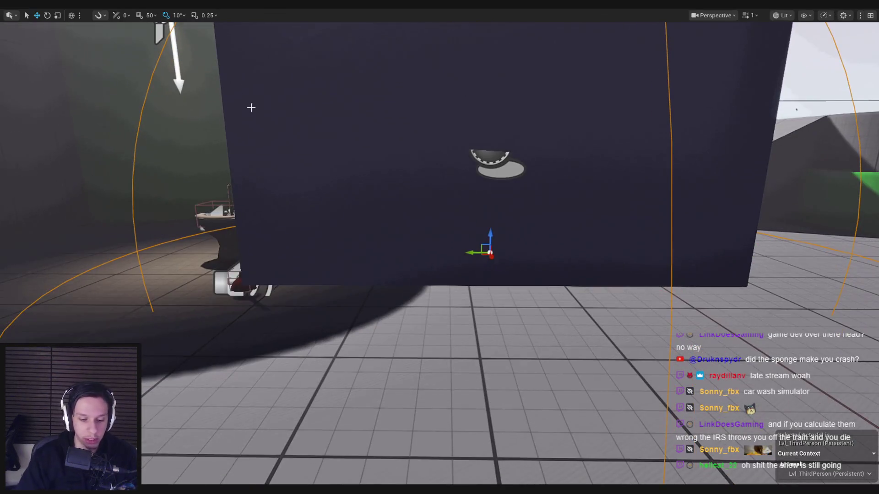
Step: Playtest the sponge held against the dark wall, then return to the cast and release-grab nodes
key("alt+p")
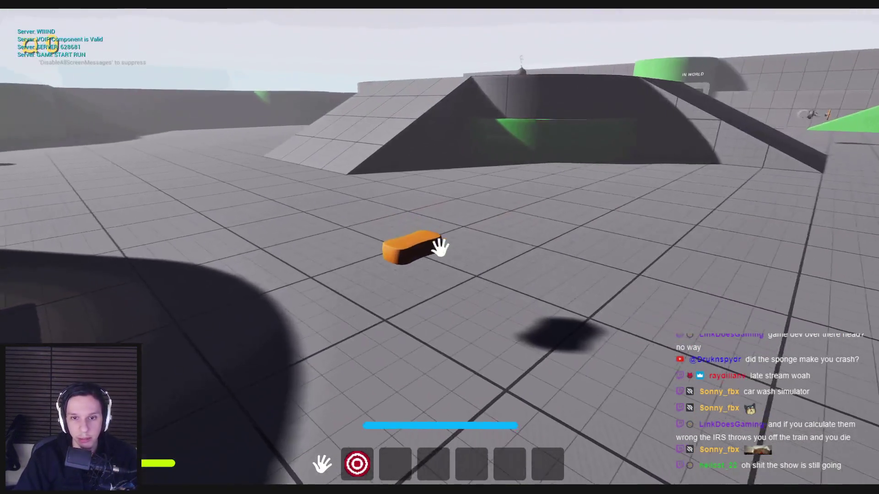
key("2")
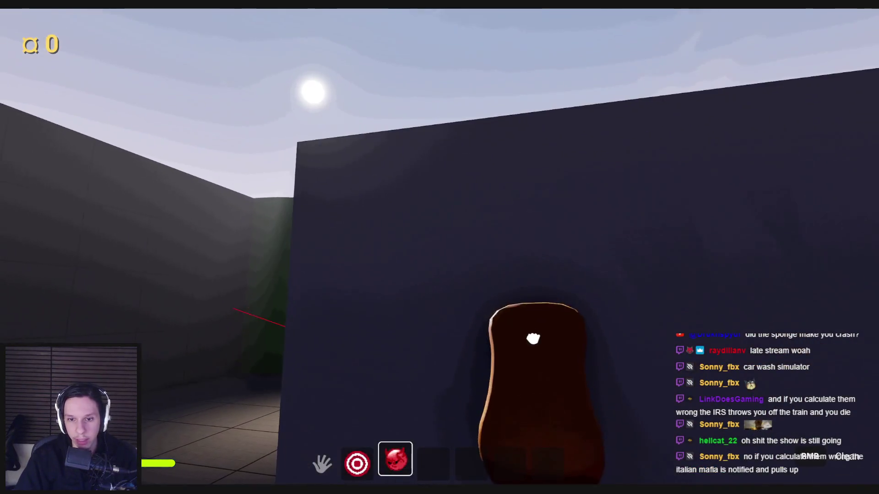
key("Escape")
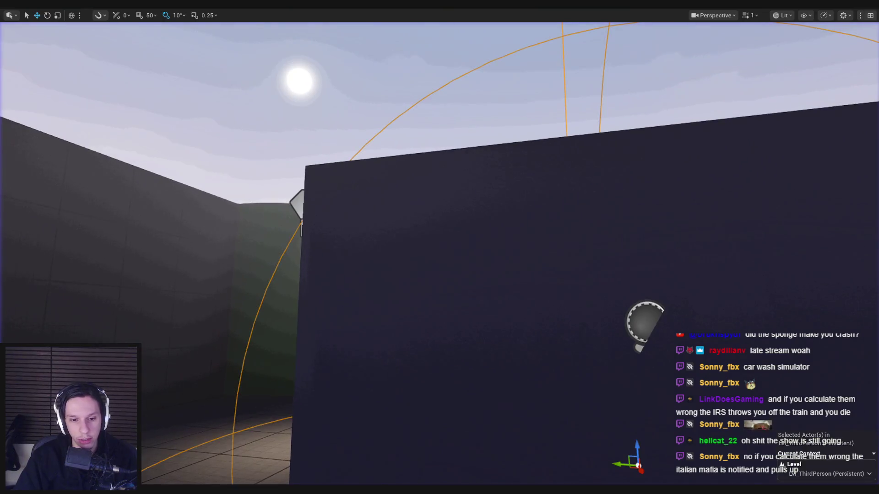
mouse_move(402, 293)
left_mouse_down()
mouse_move(389, 309)
mouse_move(480, 306)
mouse_move(287, 308)
left_mouse_up()
scroll(479, 307, "down", 1)
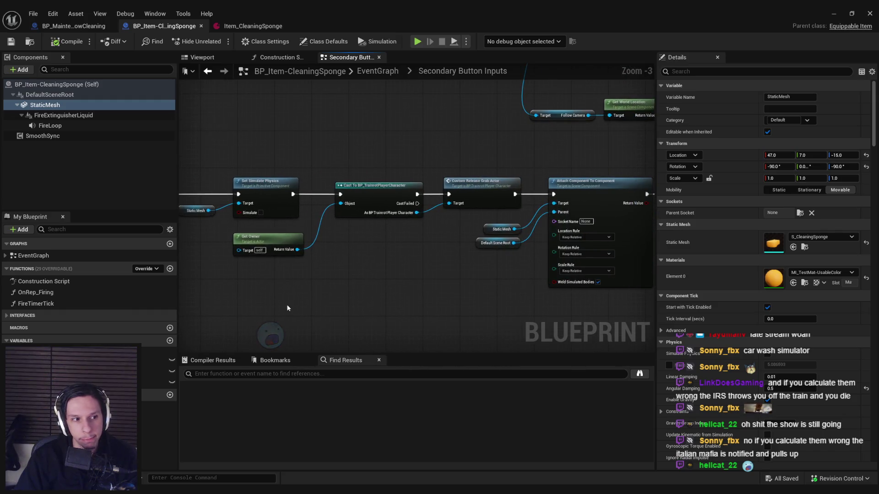
Step: Remove the Get Up Vector and multiply offset nodes from the grab graph, then save and close the blueprint
left_click(245, 27)
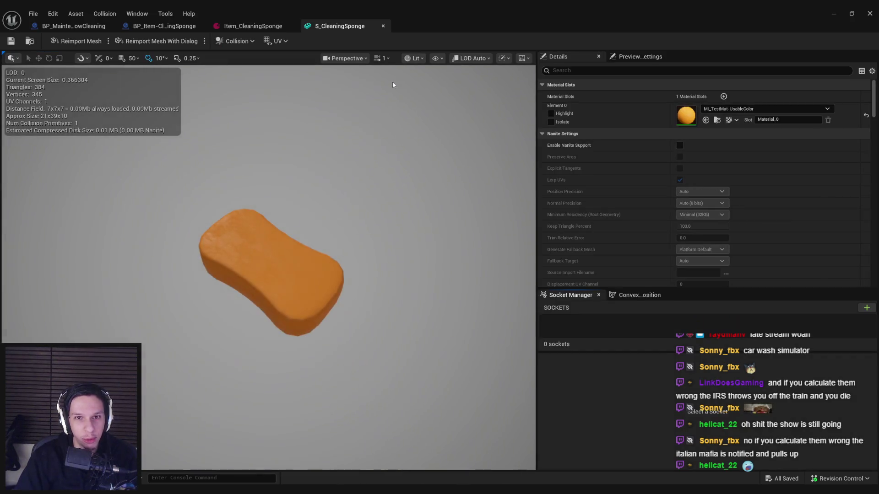
left_click(416, 59)
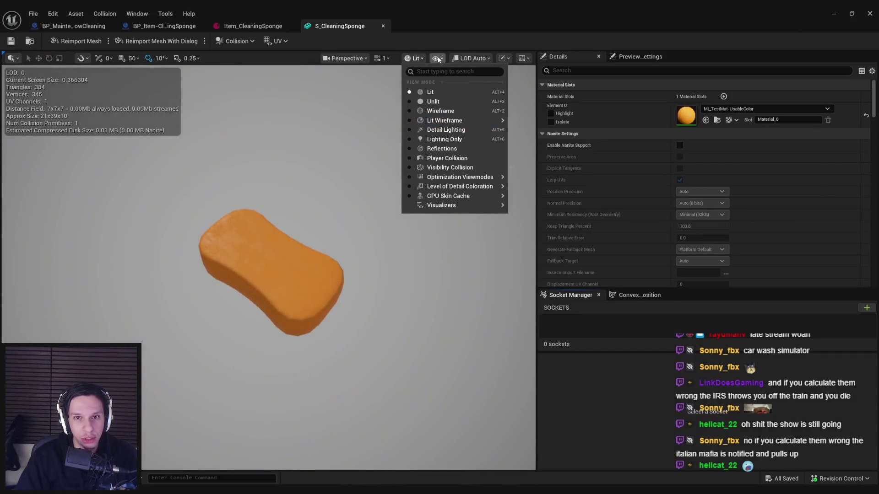
left_click(383, 26)
scroll(343, 206, "up", 2)
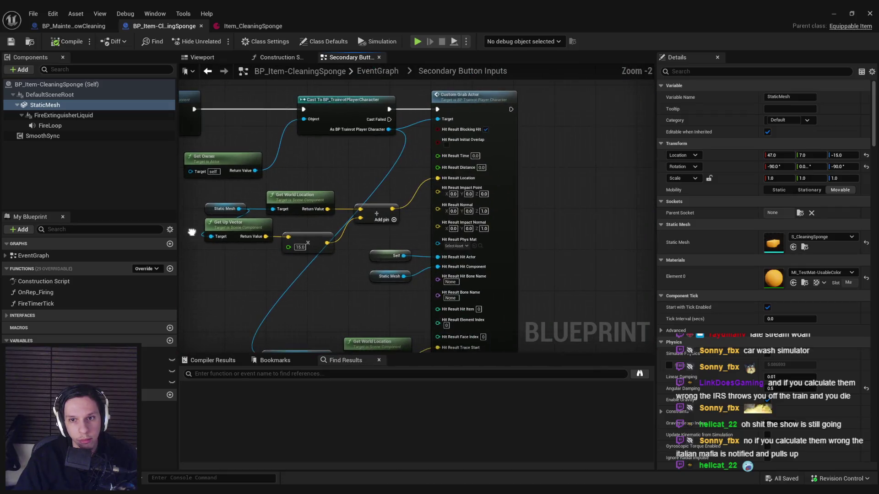
mouse_move(328, 282)
left_mouse_down()
mouse_move(326, 270)
mouse_move(355, 267)
left_mouse_up()
scroll(314, 257, "up", 1)
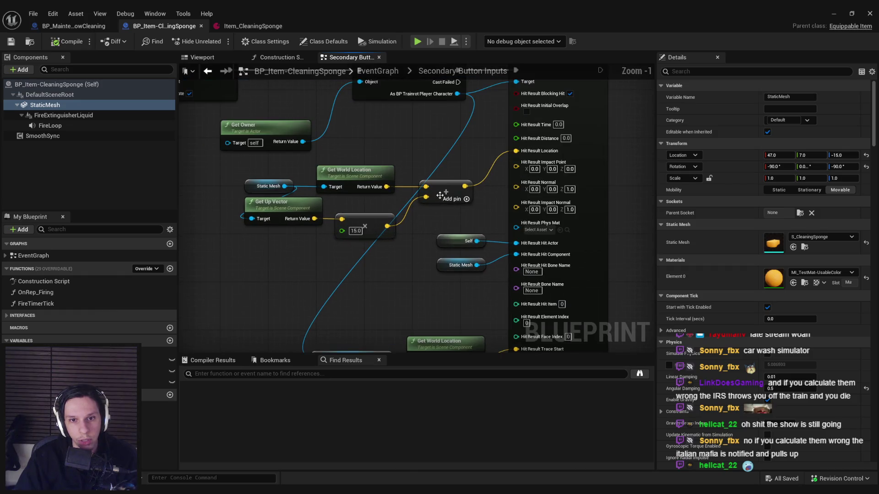
key("Delete")
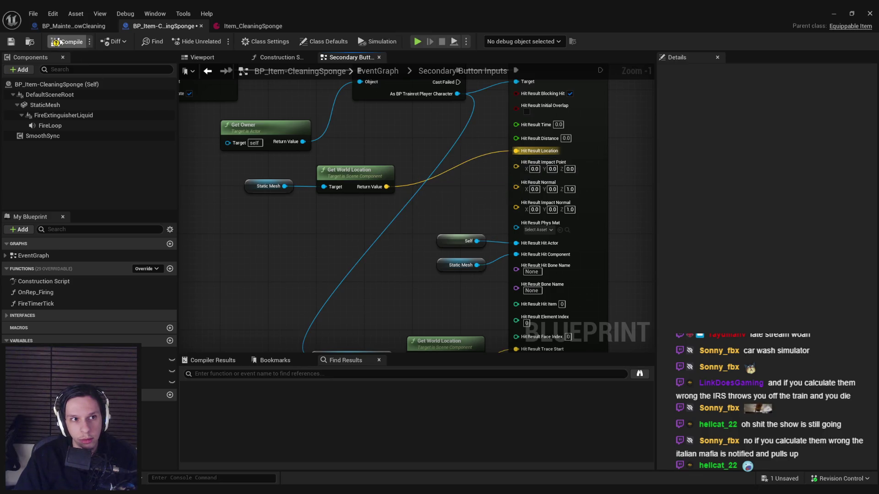
left_click(11, 42)
left_click(834, 13)
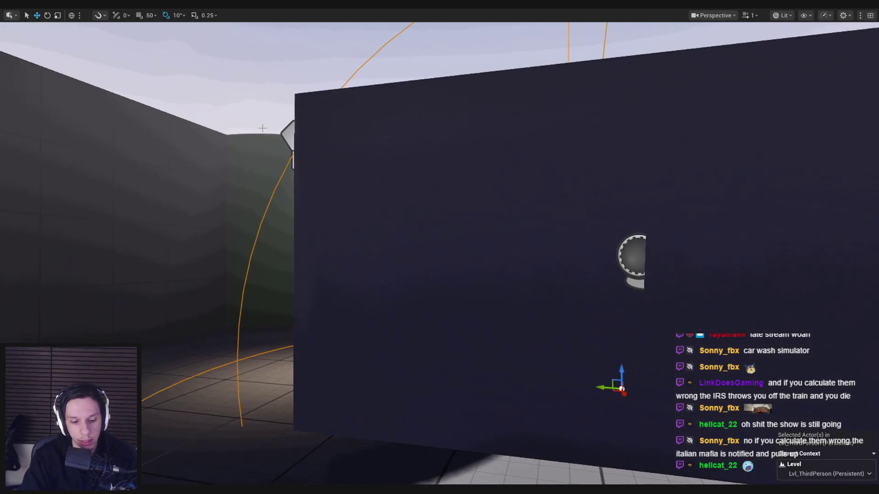
Step: Playtest scrubbing the sponge from hotbar slot 3 across the dark wall, then return to the blueprint graph
key("alt+p")
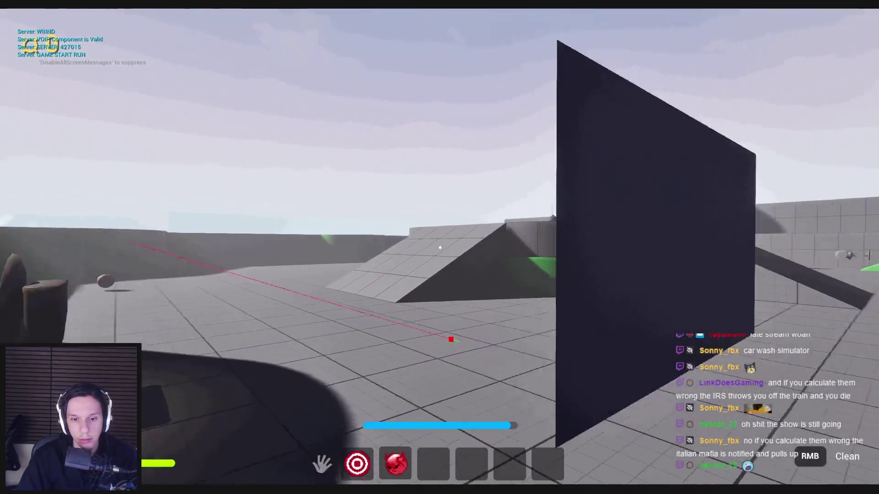
key("3")
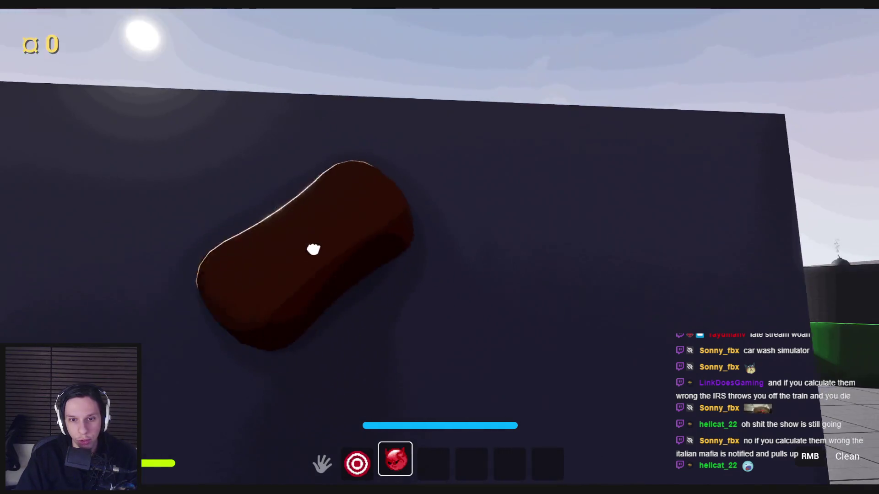
mouse_move(618, 300)
left_mouse_down()
mouse_move(439, 247)
mouse_move(448, 238)
left_mouse_up()
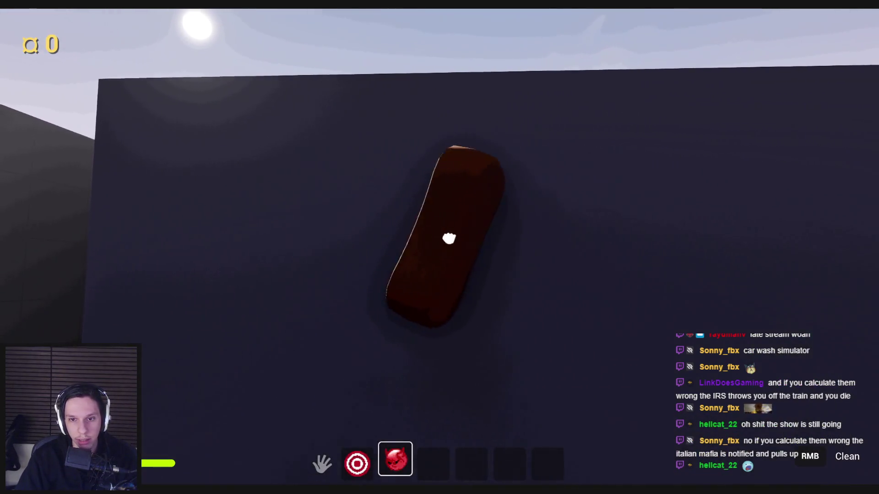
mouse_move(448, 238)
left_mouse_down()
mouse_move(462, 224)
mouse_move(566, 233)
mouse_move(510, 218)
mouse_move(749, 245)
mouse_move(509, 292)
mouse_move(686, 243)
mouse_move(404, 187)
mouse_move(620, 192)
mouse_move(523, 242)
mouse_move(469, 256)
mouse_move(492, 82)
mouse_move(25, 196)
mouse_move(338, 180)
left_mouse_up()
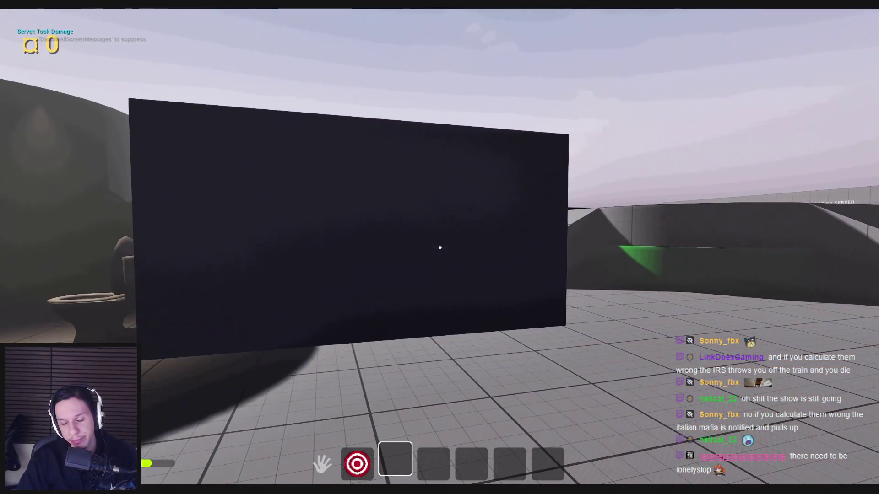
key("Escape")
key("alt+Tab")
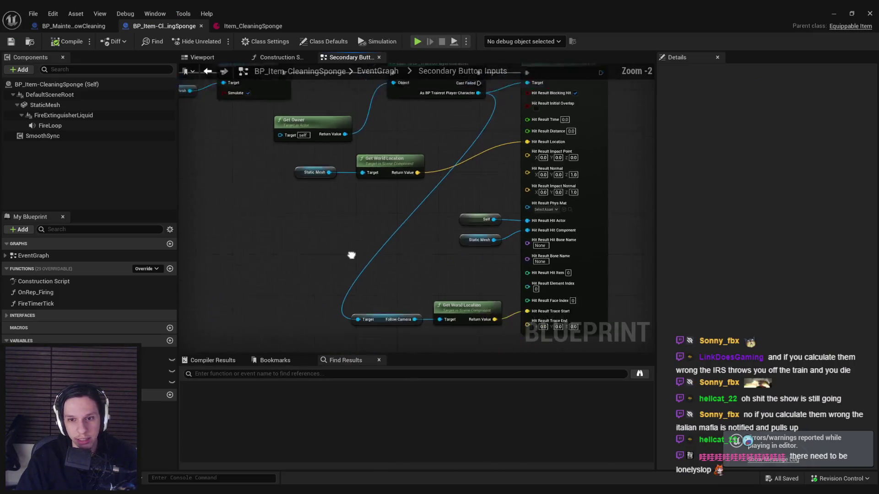
Step: Look over the durability and explode event nodes, close the blueprint and start a new playtest
left_click_drag(351, 255, 420, 240)
scroll(420, 240, "down", 2)
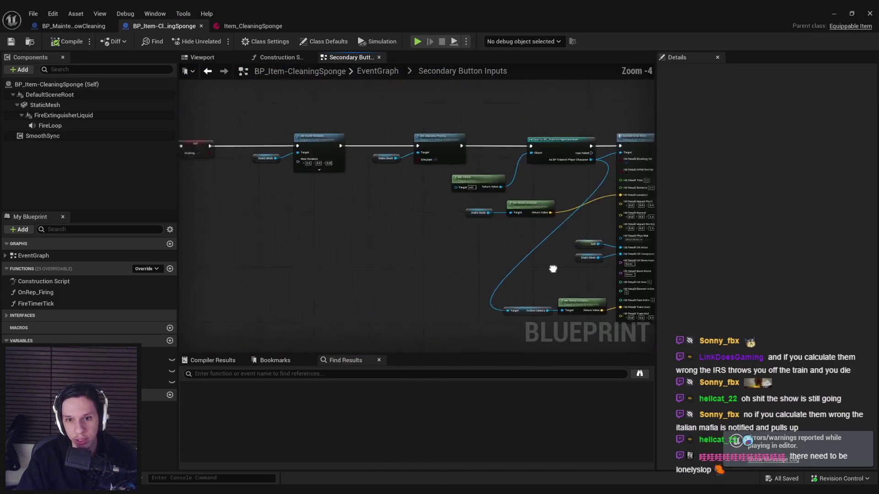
left_click_drag(553, 268, 490, 280)
scroll(490, 279, "down", 3)
mouse_move(475, 183)
left_mouse_down()
mouse_move(425, 329)
mouse_move(403, 94)
left_mouse_up()
scroll(380, 122, "down", 4)
scroll(325, 196, "up", 7)
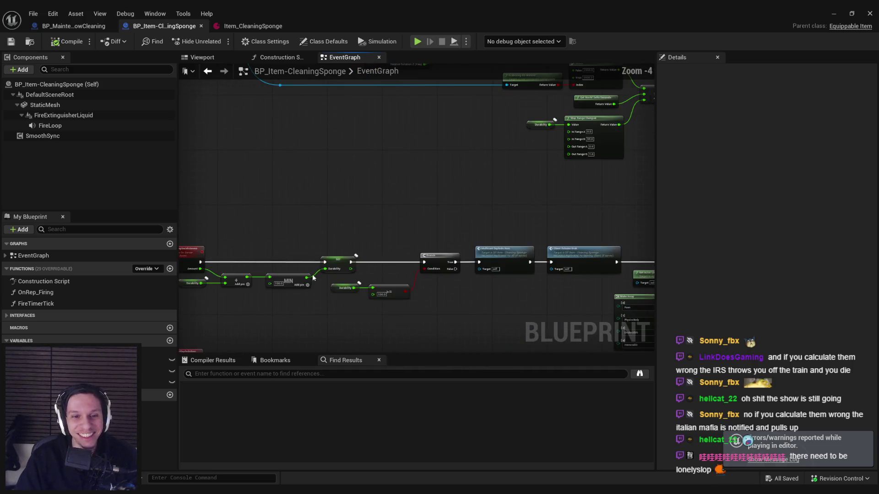
scroll(324, 196, "up", 3)
scroll(453, 244, "down", 3)
mouse_move(412, 226)
left_mouse_down()
mouse_move(453, 244)
mouse_move(411, 235)
mouse_move(542, 251)
left_mouse_up()
scroll(400, 242, "down", 1)
scroll(510, 250, "up", 1)
scroll(511, 251, "up", 1)
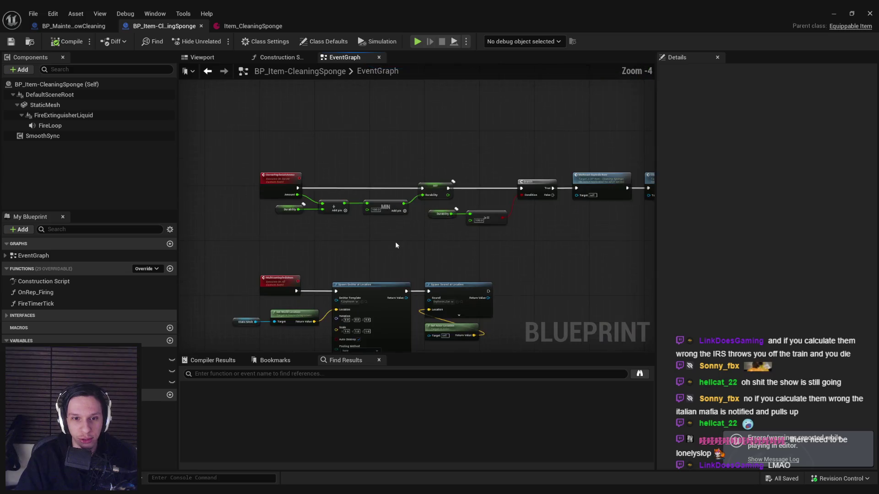
left_click_drag(338, 210, 341, 201)
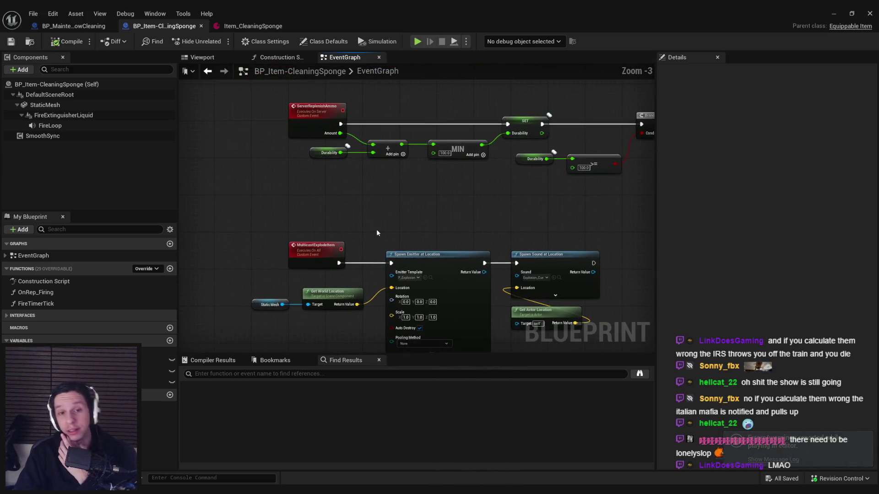
left_click(833, 13)
key("alt+p")
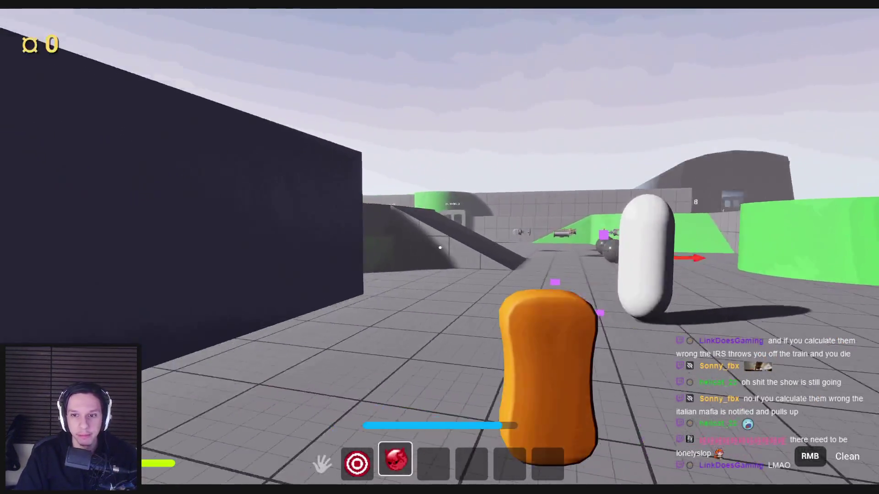
Step: Equip the sponge from hotbar slot 3 during the playtest
key("3")
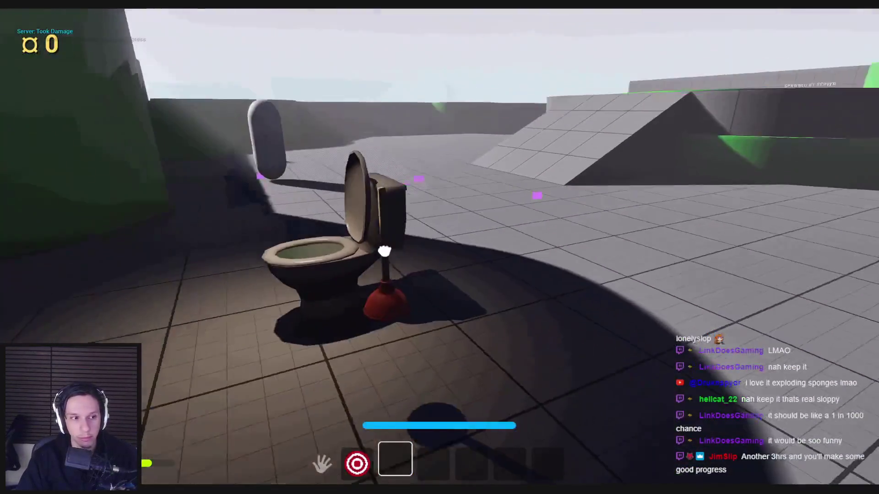
Step: Drop and re-grab the plunger, then carry it around the white capsule
left_click(383, 252)
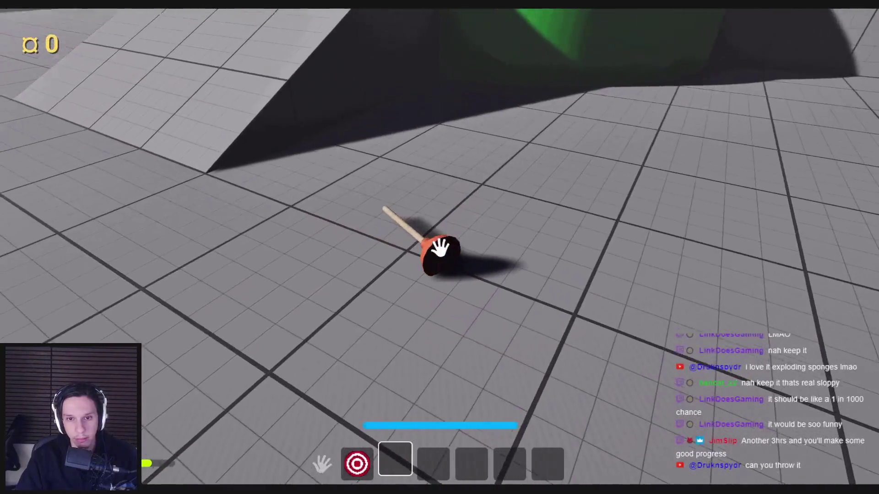
left_click(440, 248)
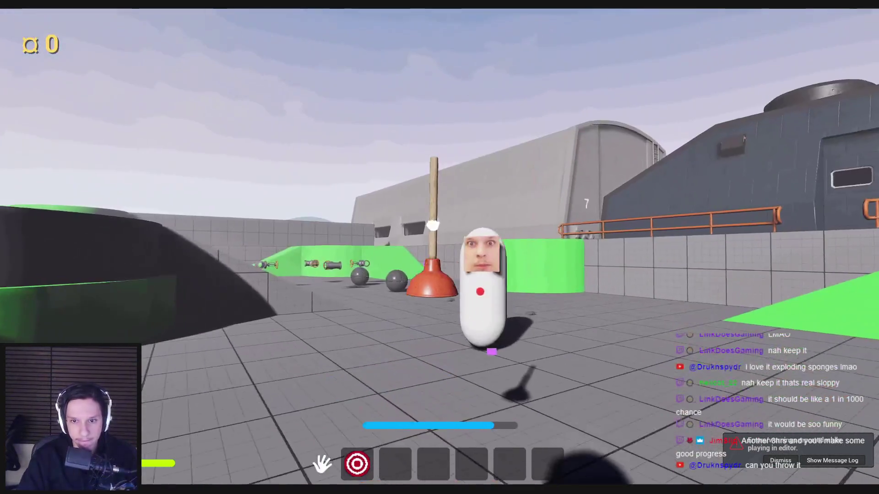
key("w")
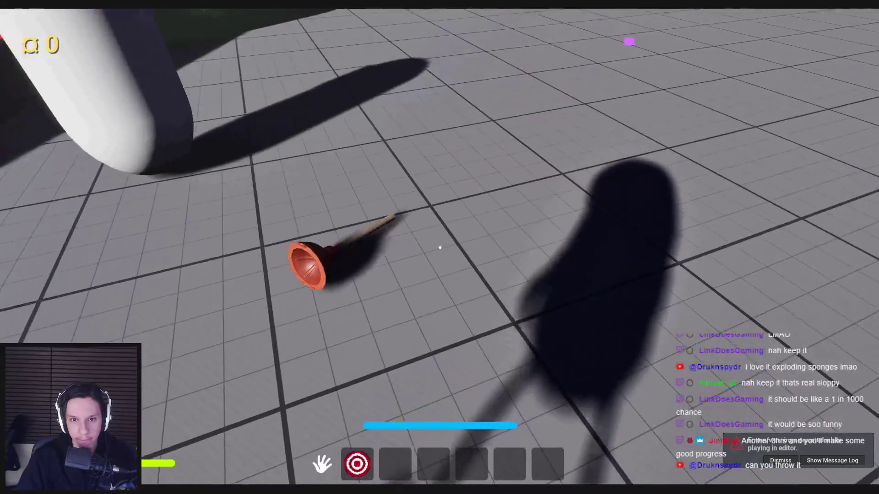
left_click(440, 247)
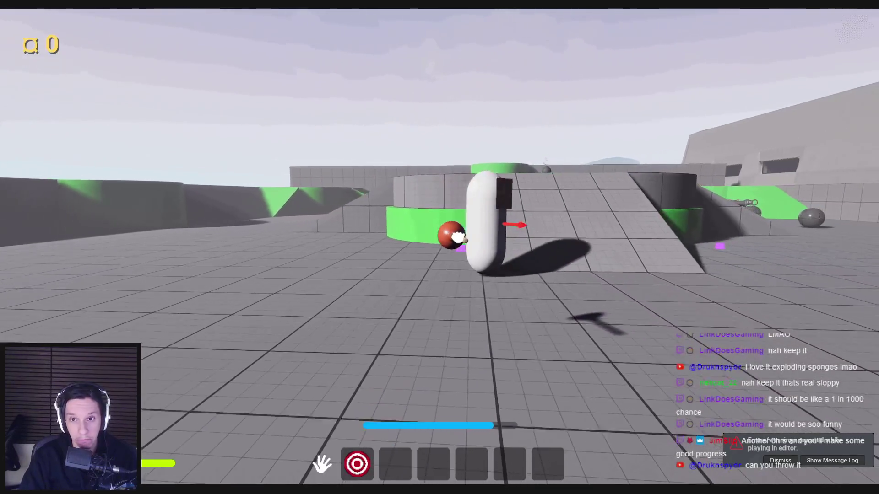
key("w")
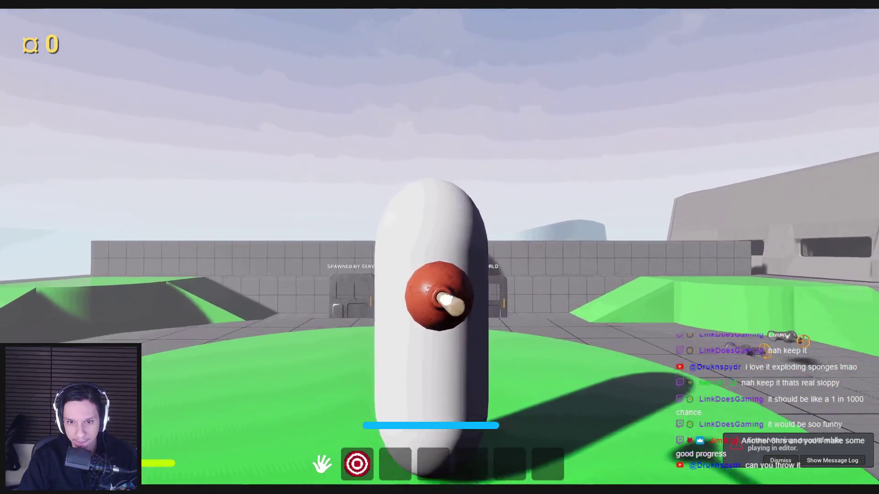
key("w")
key("a")
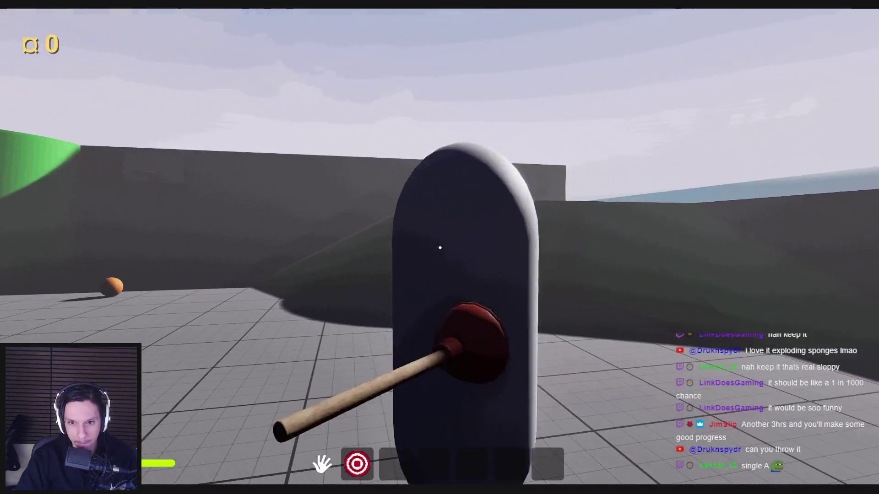
Step: Repeatedly drop and pick up the plunger, enter through the door, then end the play session
left_click(440, 247)
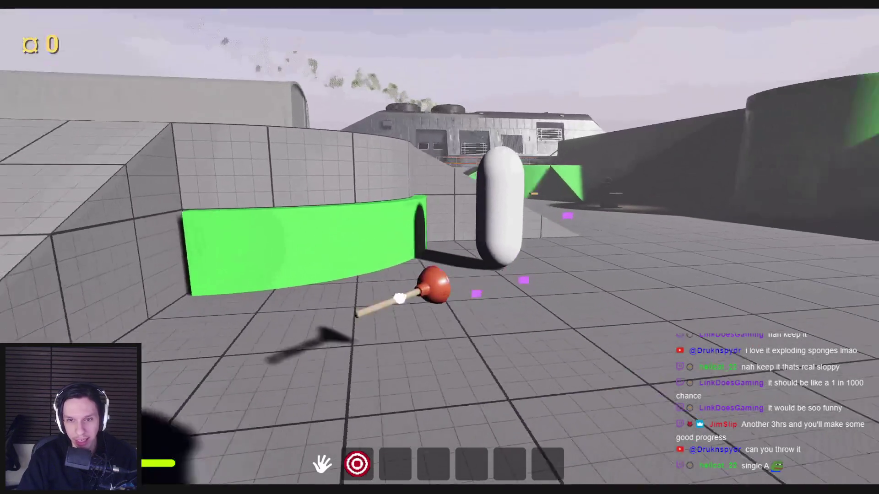
left_click(440, 247)
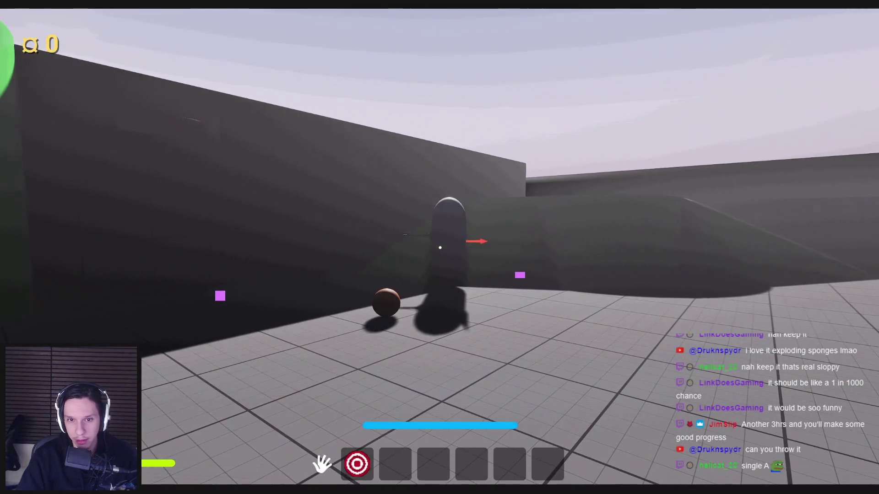
key("w")
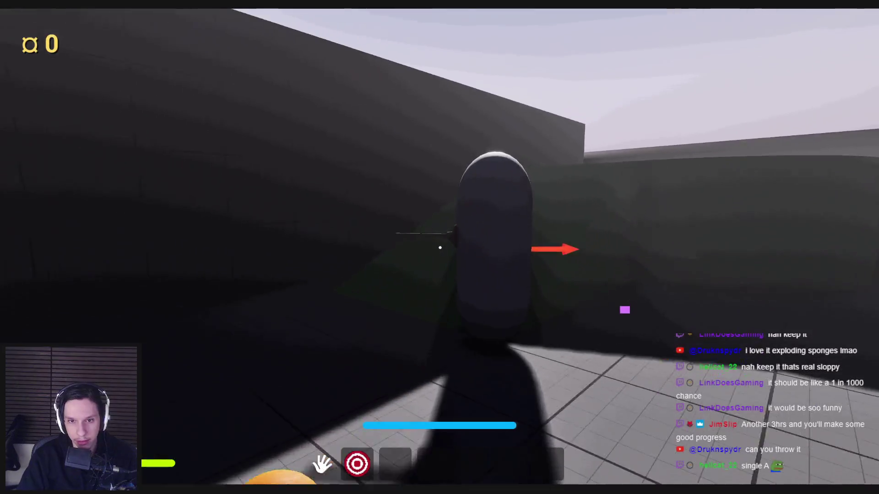
left_click(439, 248)
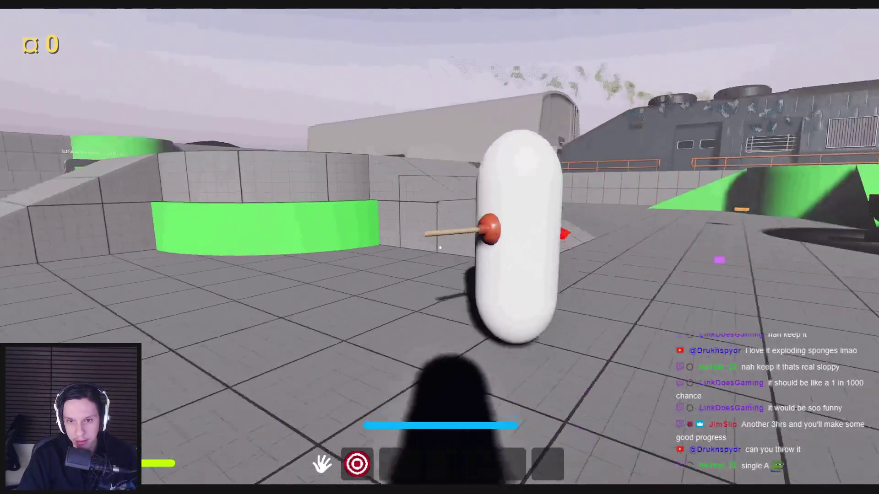
left_click(439, 247)
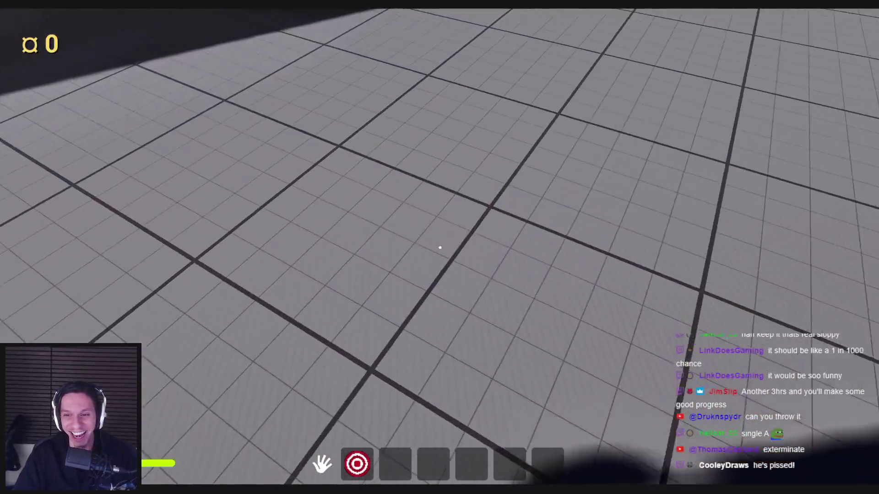
left_click(439, 248)
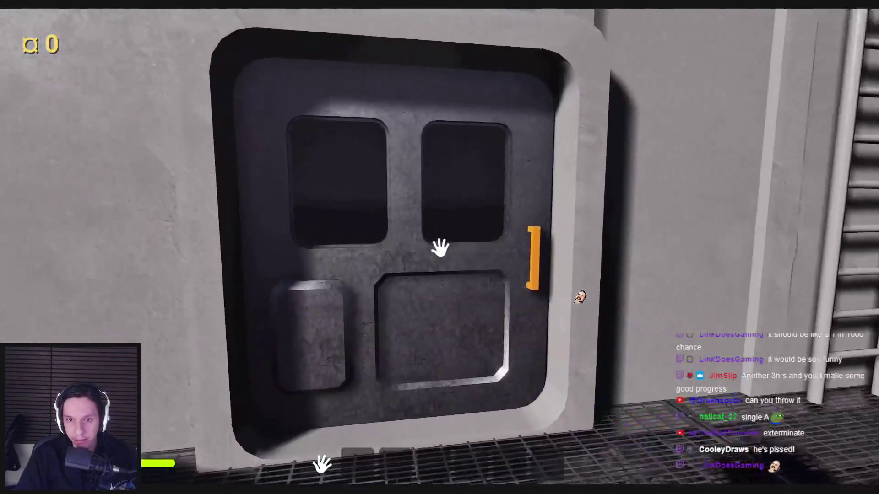
left_click(440, 247)
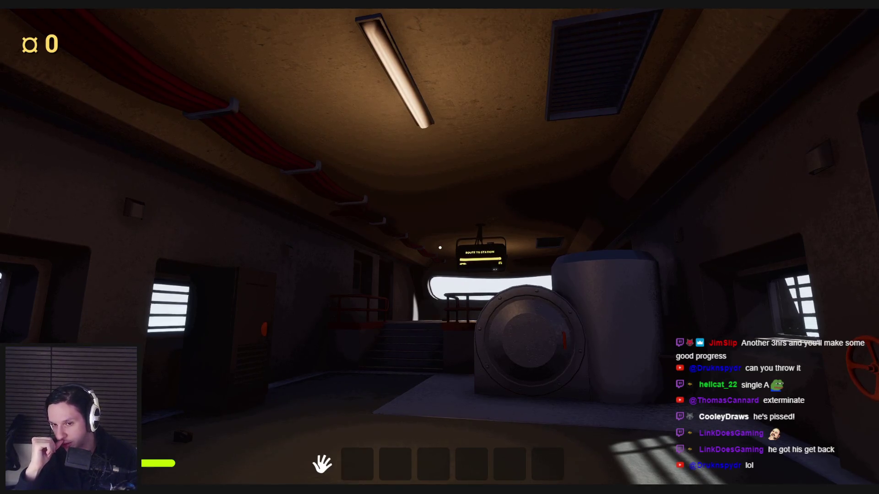
key("Escape")
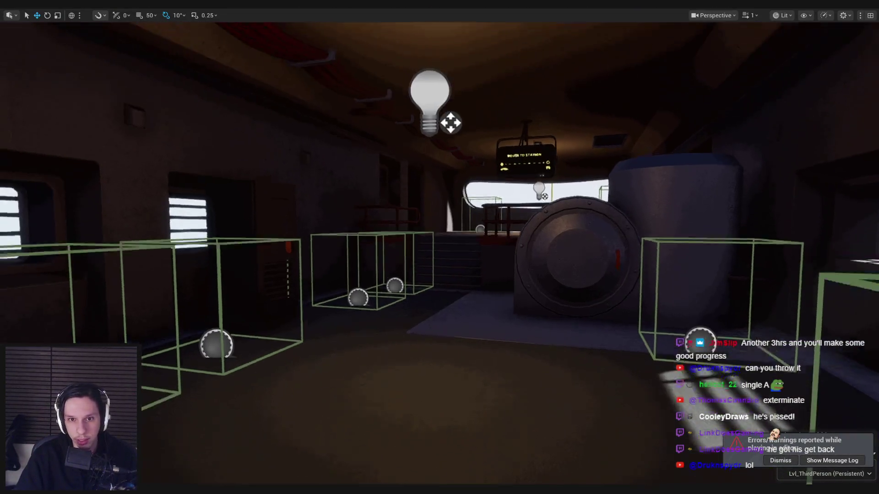
Step: Fly the editor camera over to the green-block arena and start a new play session
key("p")
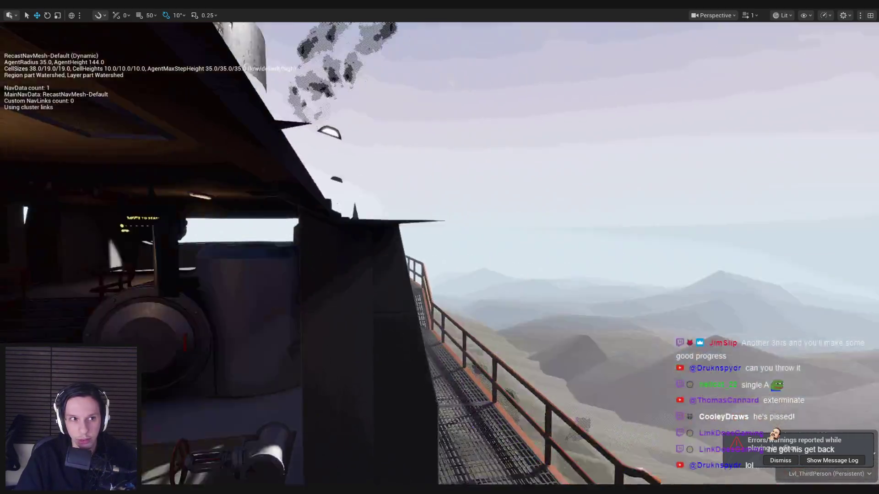
key("p")
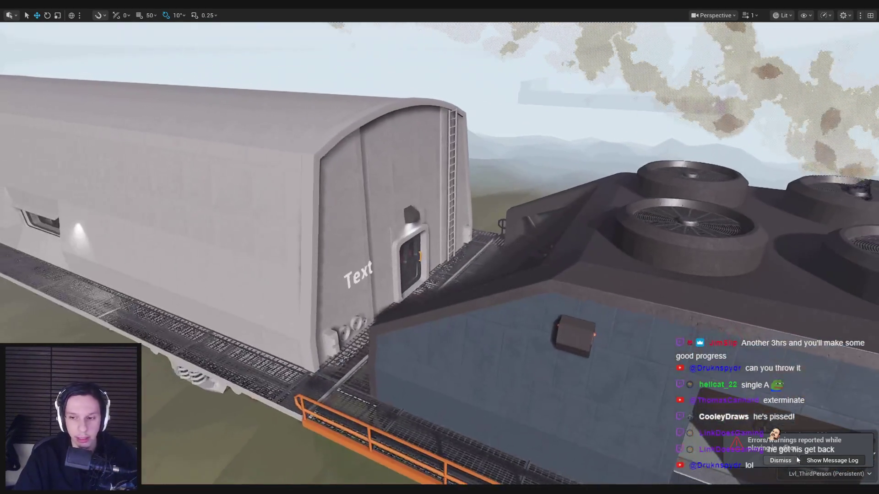
key("f")
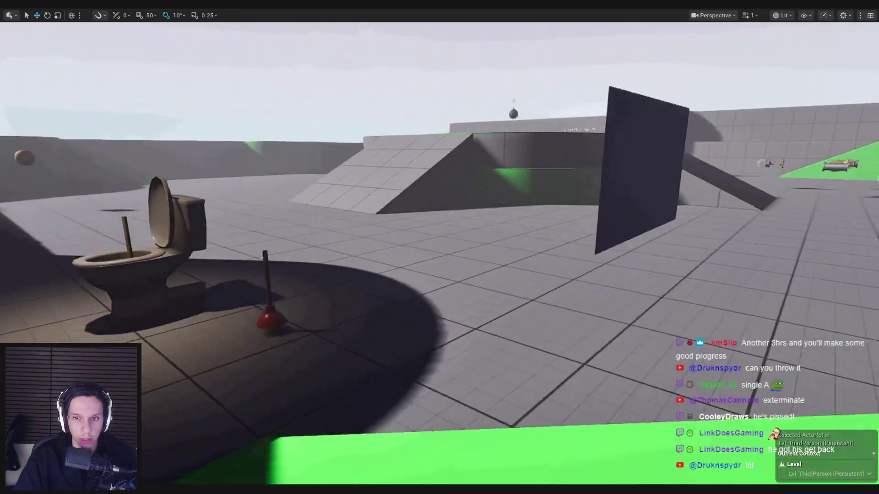
key("alt+p")
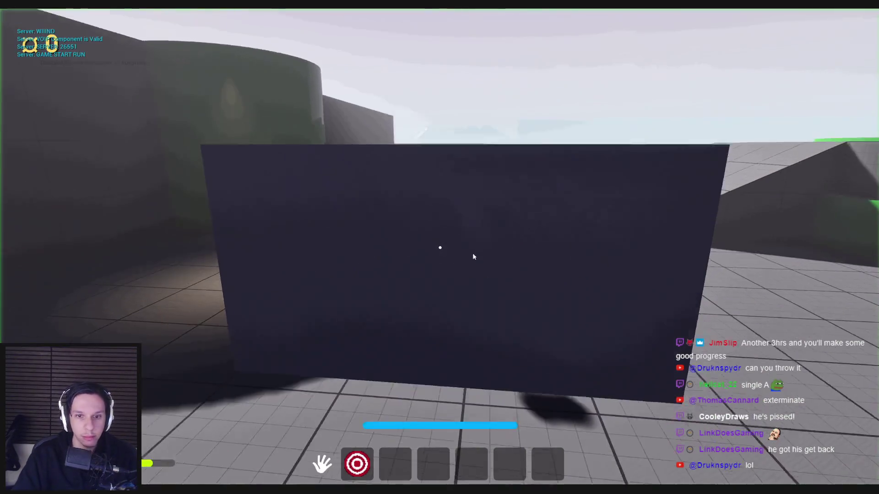
Step: Equip the cleaning sponge from hotbar slot 3 and use it on the dark wall
key("3")
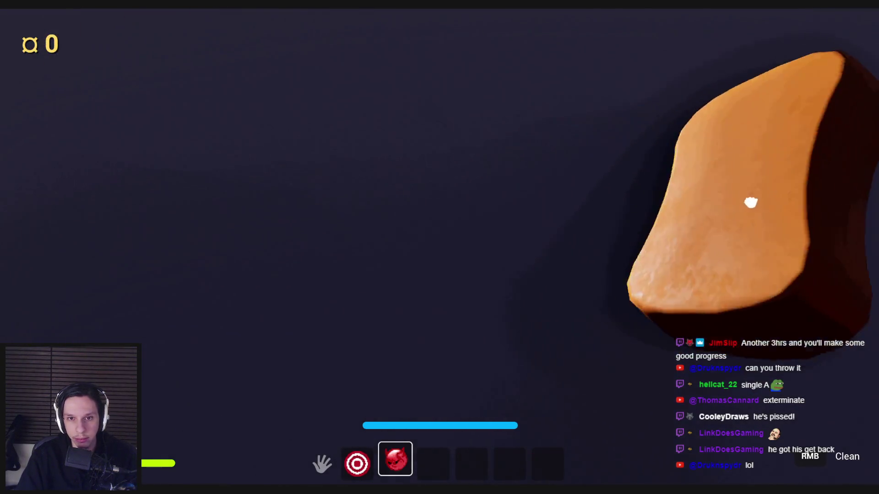
key("s")
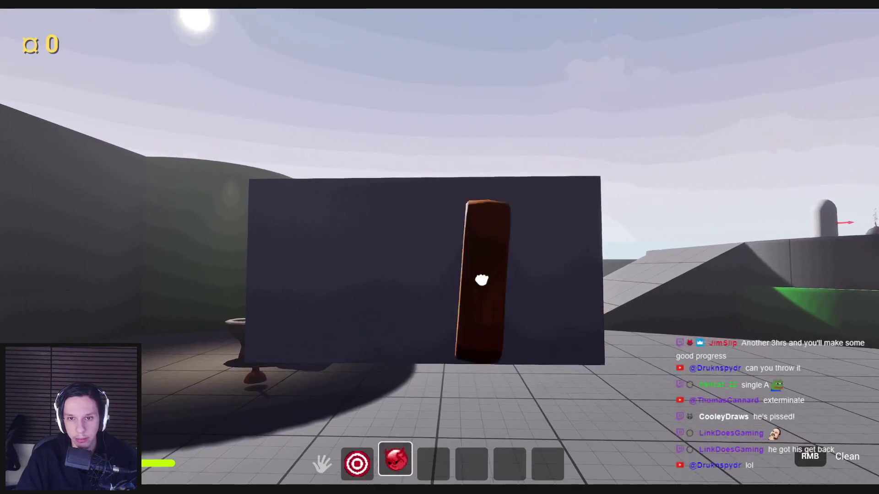
left_click(481, 280)
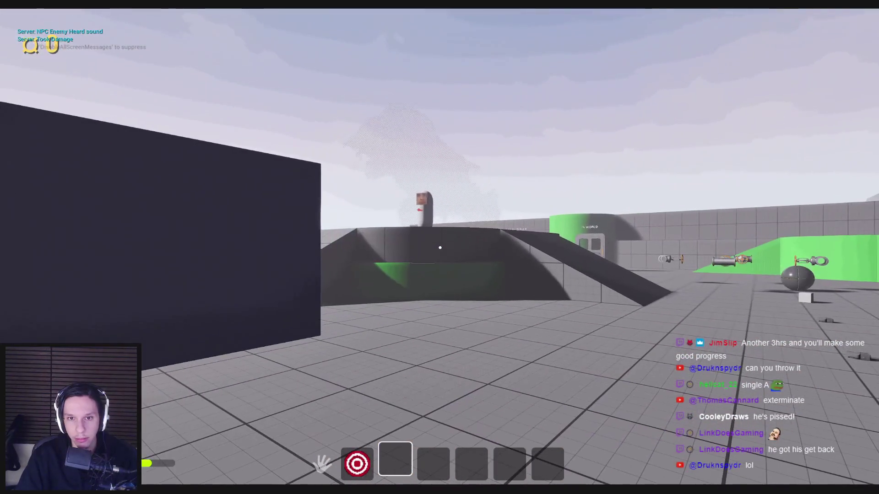
Step: Pull the plunger from the toilet, carry it over and press it against the dark wall, then drop it
key("w")
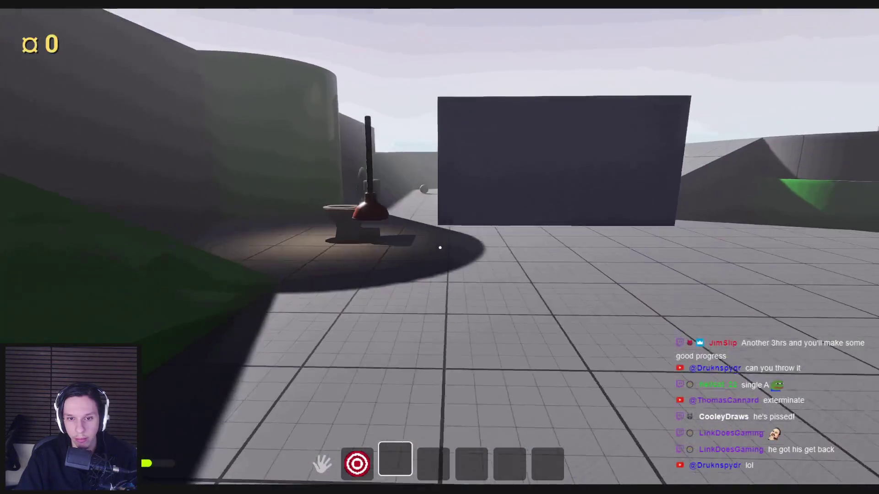
left_click(439, 248)
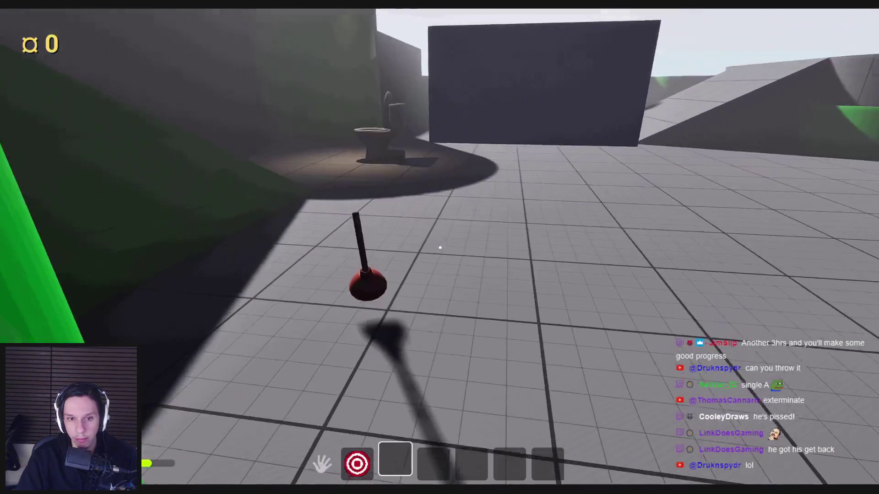
left_click(439, 247)
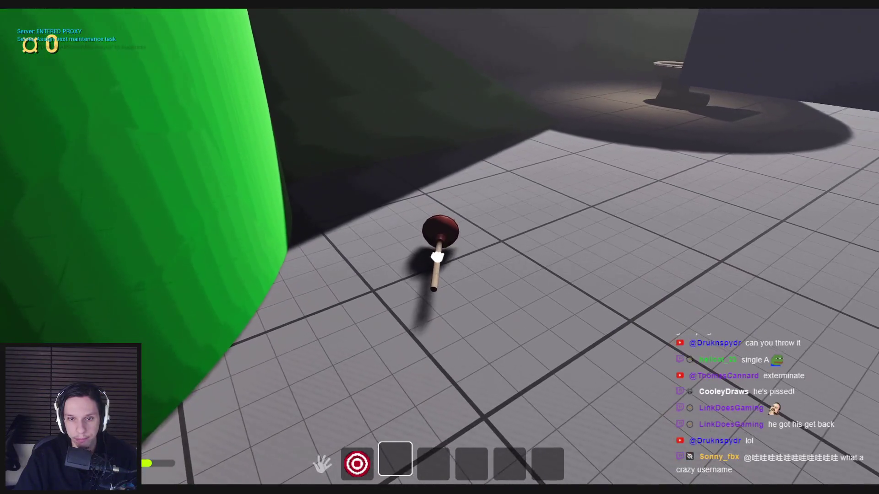
left_click(436, 257)
key("w")
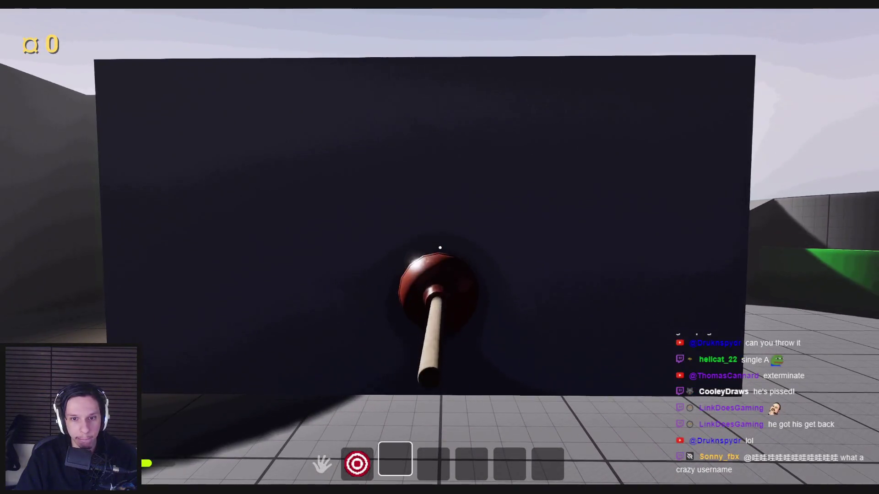
left_click(439, 247)
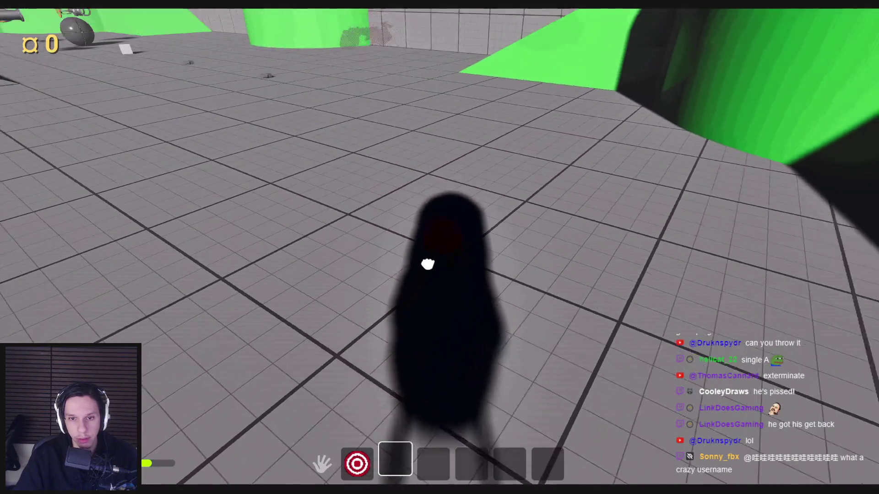
left_click(427, 264)
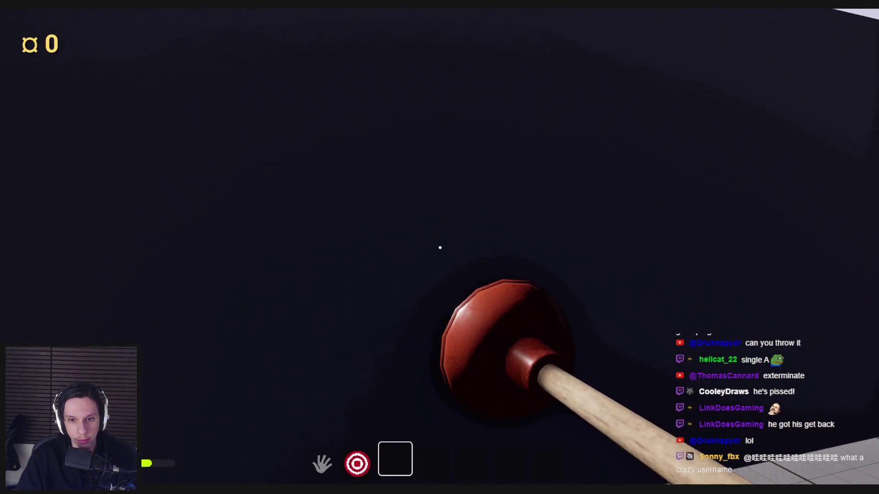
left_click(439, 247)
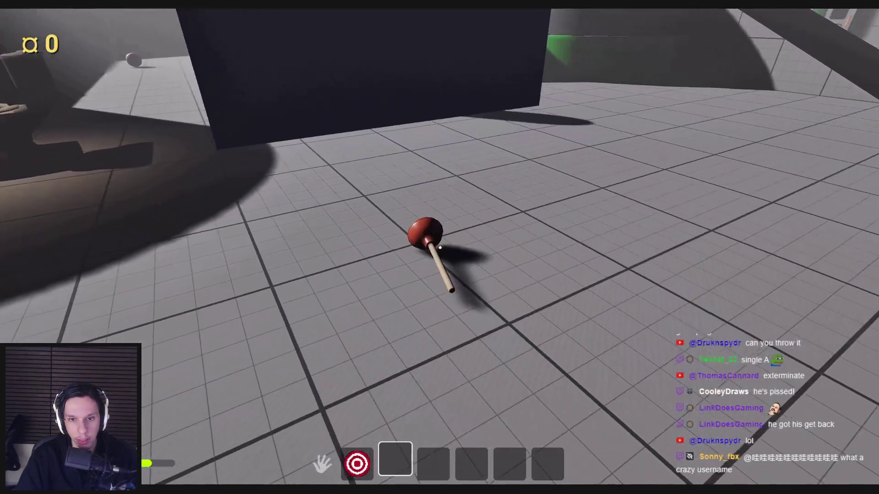
Step: Put the plunger back into the toilet bowl, push it deeper, and stop the play session
left_click_drag(439, 247, 397, 275)
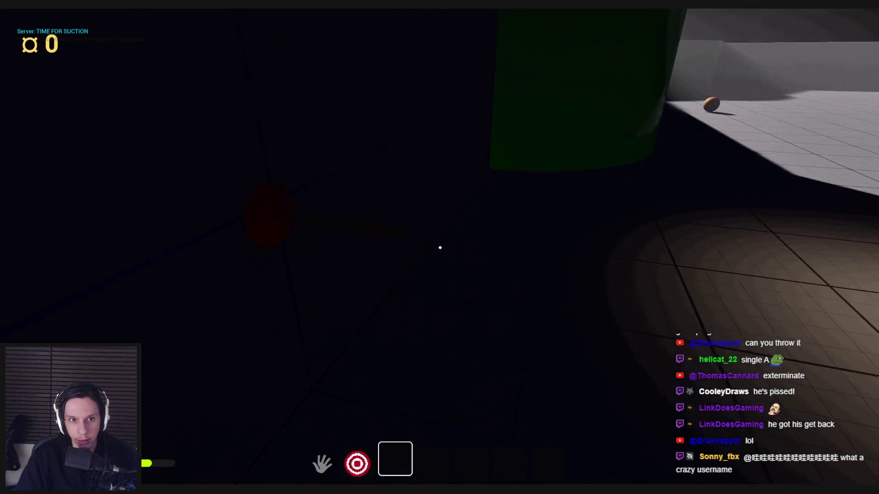
mouse_move(341, 251)
left_mouse_down()
mouse_move(412, 267)
mouse_move(494, 342)
mouse_move(488, 276)
mouse_move(627, 209)
mouse_move(440, 248)
left_mouse_up()
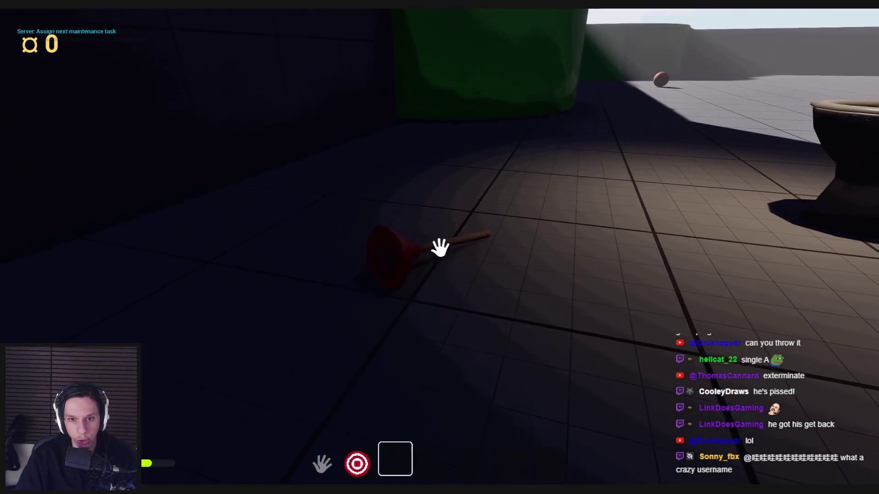
left_click_drag(439, 248, 439, 248)
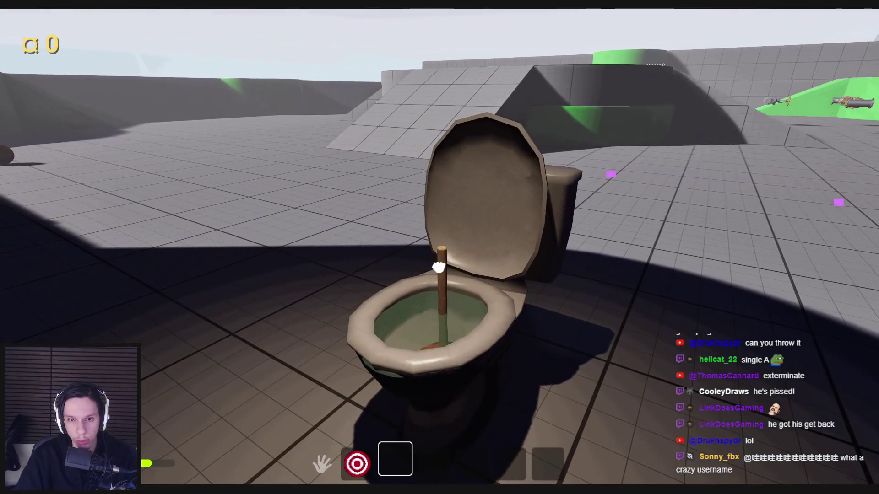
left_click_drag(439, 268, 440, 247)
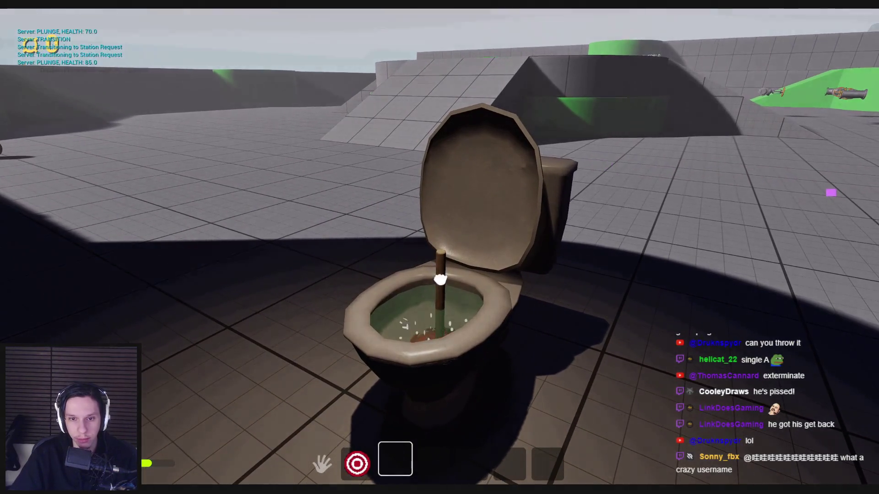
key("Escape")
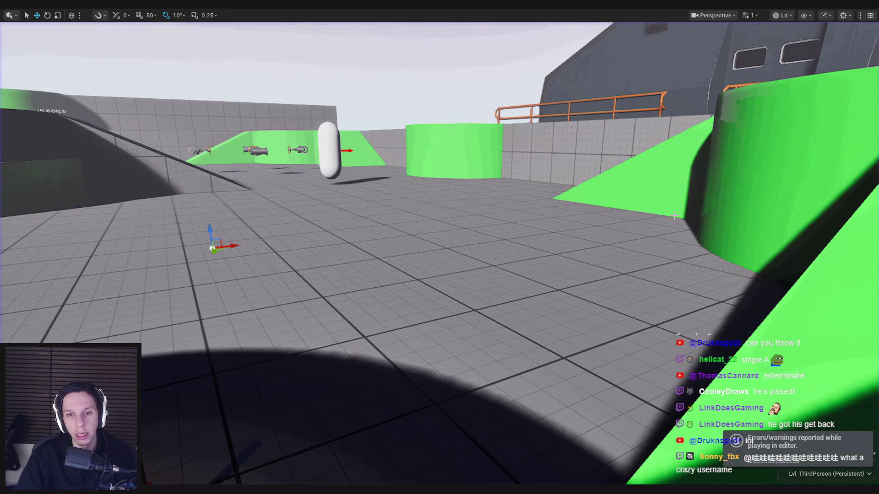
Step: Frame and select the dark plane in the level viewport, then start a play session with Alt+P
left_click_drag(761, 124, 480, 127)
key("s")
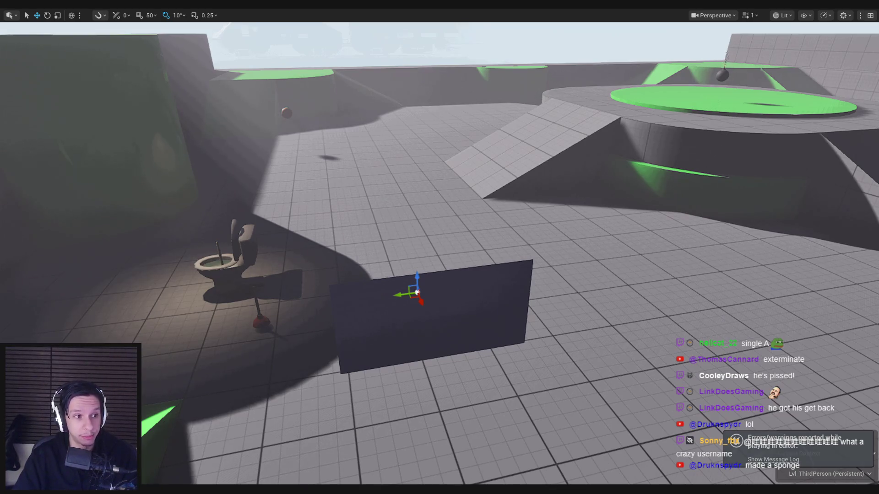
left_click_drag(176, 251, 428, 252)
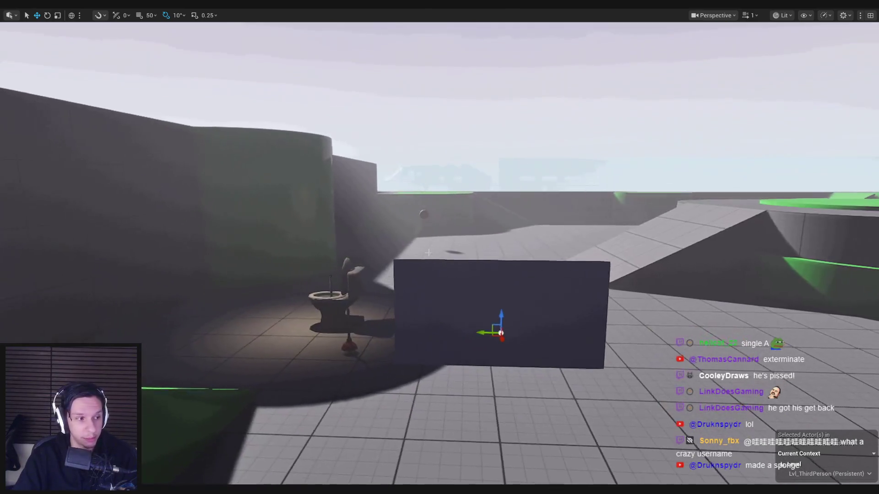
left_click(412, 294)
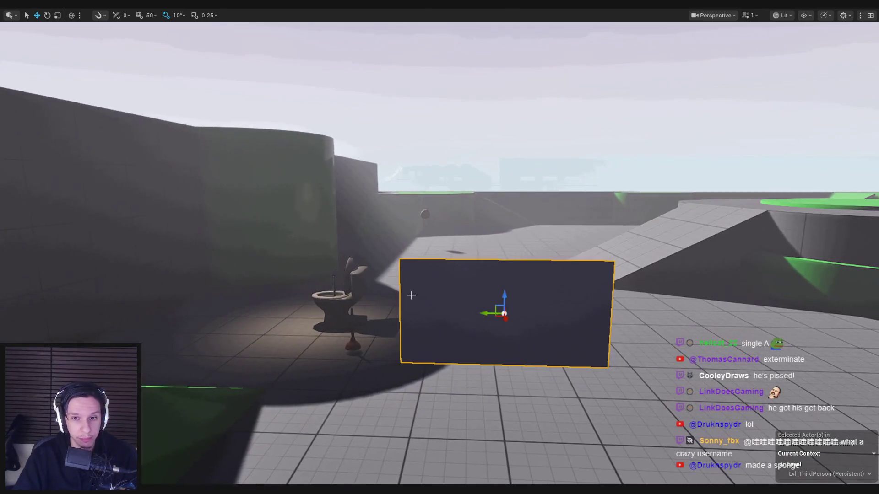
left_click_drag(413, 294, 409, 289)
key("alt+p")
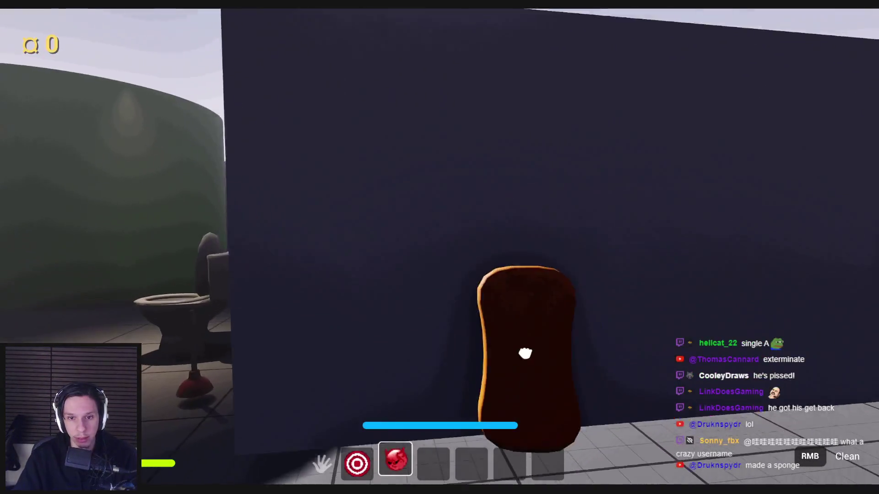
Step: Equip the sponge from slot 2, rub it across the dark wall, stop play and bring up BP_Item-CleaningSponge
key("2")
left_click_drag(572, 55, 435, 239)
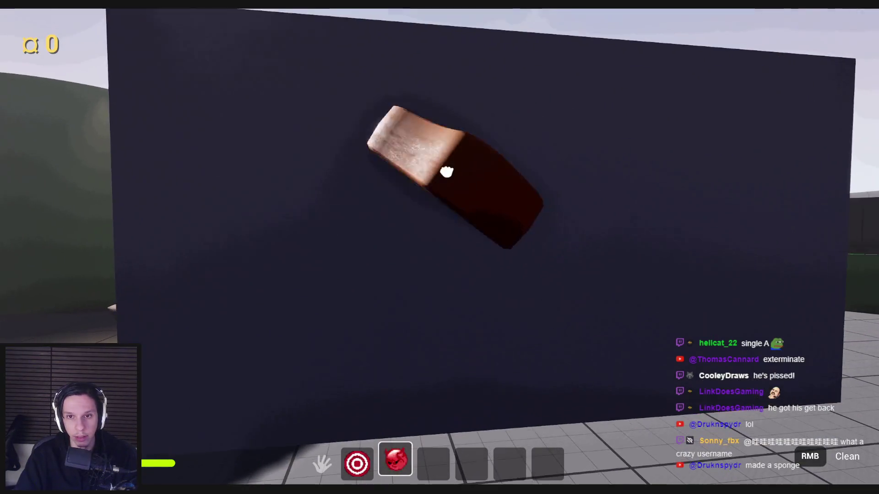
key("s")
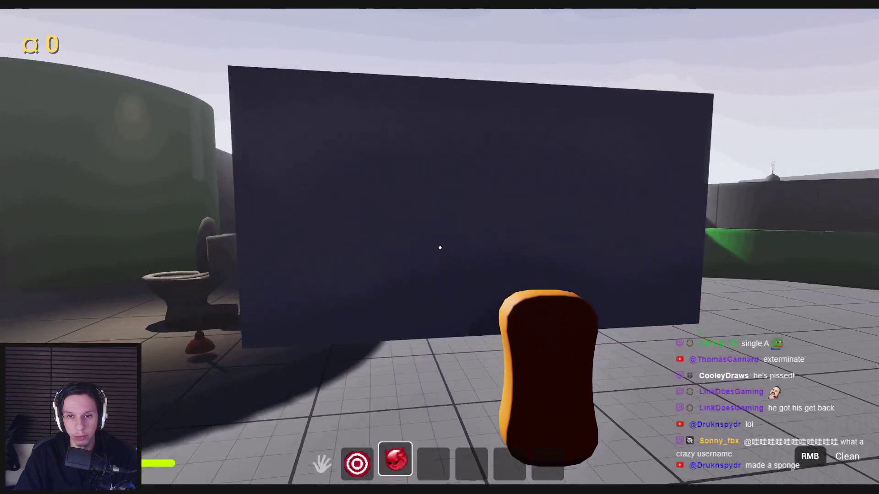
key("s")
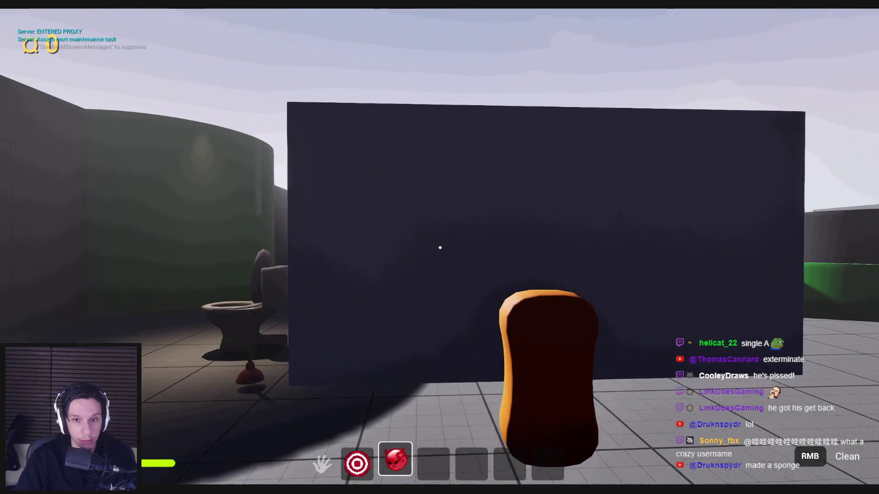
key("Escape")
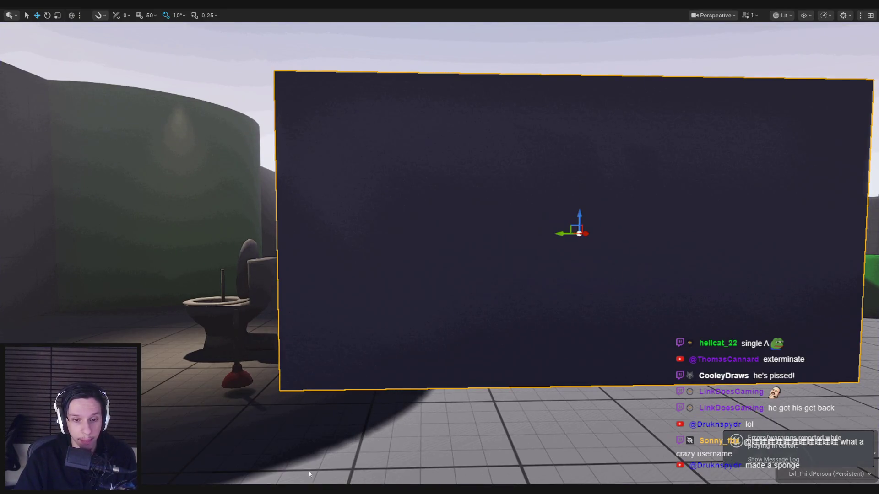
key("alt+Tab")
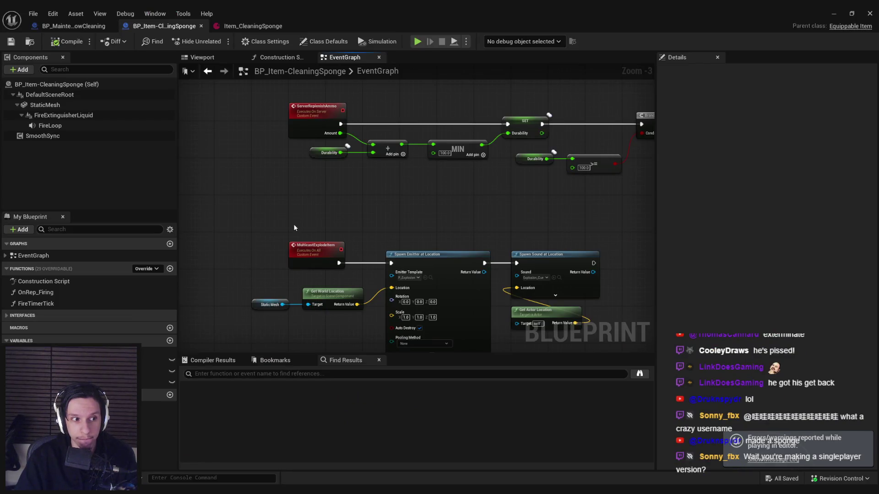
Step: Show the simple collision wireframe on S_CleaningSponge, checking the Item_CleaningSponge data asset in passing
left_click(250, 31)
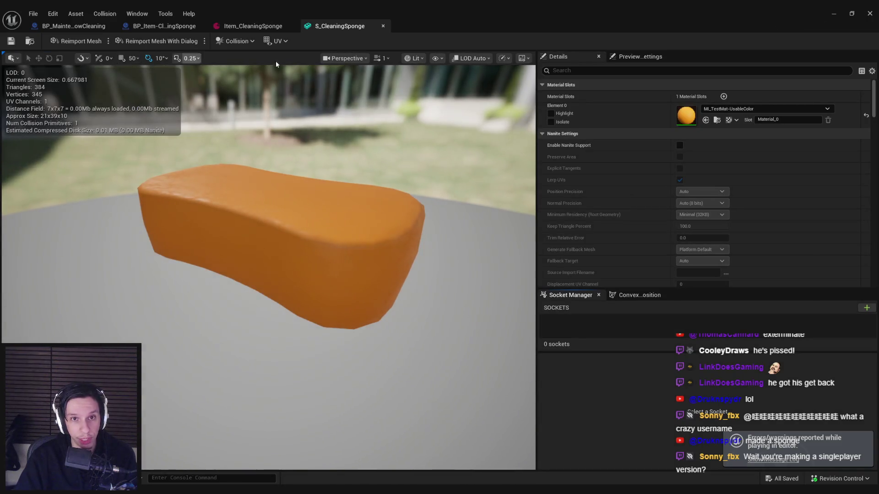
left_click(414, 62)
left_click(437, 59)
left_click(443, 214)
scroll(319, 219, "down", 5)
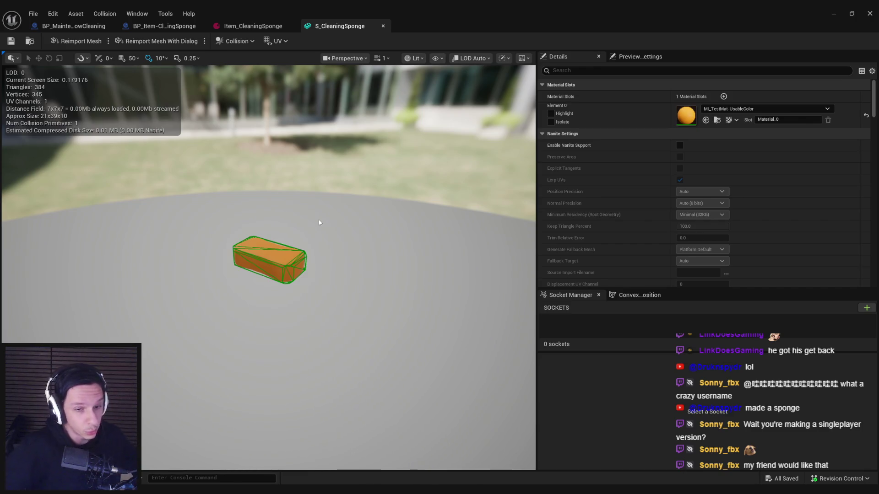
left_click(270, 28)
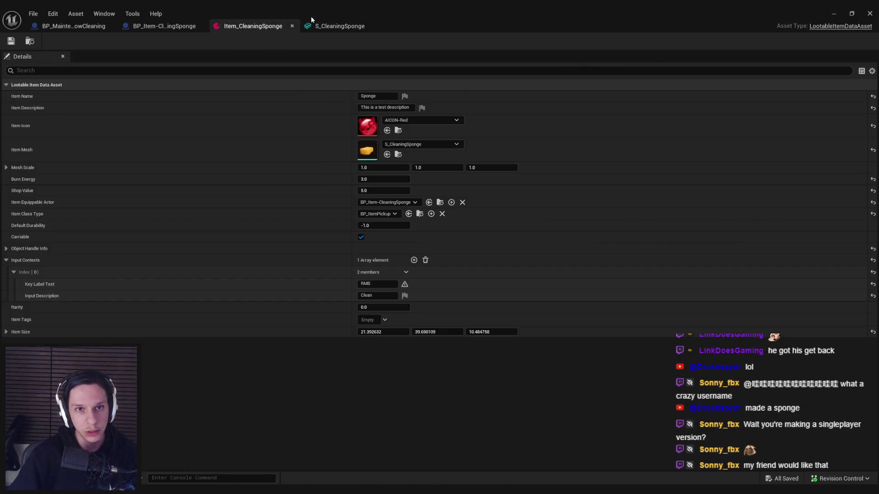
left_click(332, 29)
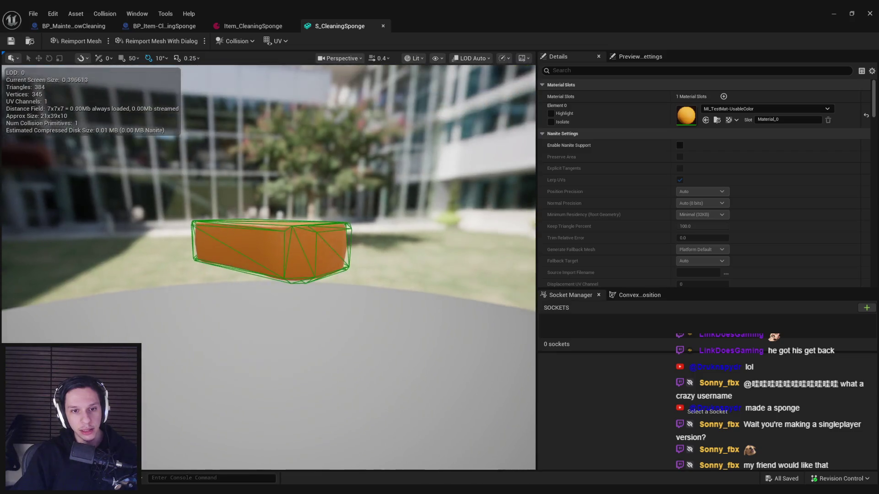
Step: Replace the sponge's convex collision with a scaled box simplified collision, save the mesh, and start play
mouse_move(309, 289)
left_mouse_down()
mouse_move(289, 240)
mouse_move(308, 249)
left_mouse_up()
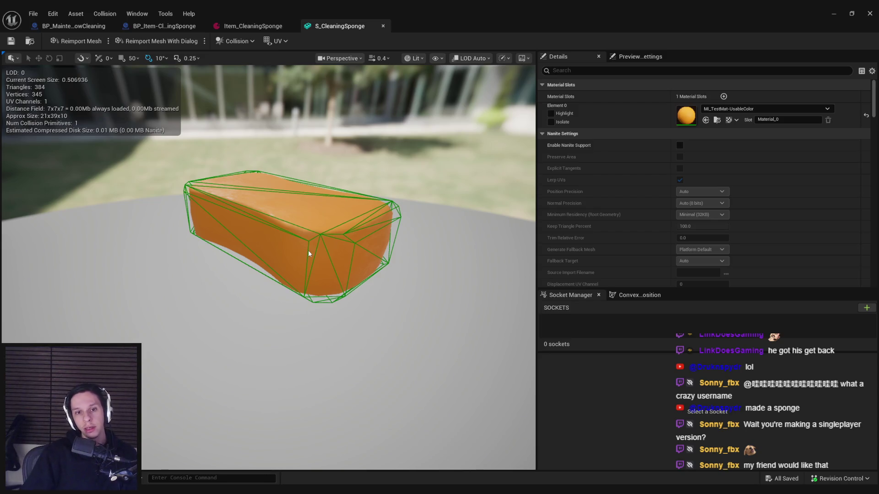
left_click(329, 249)
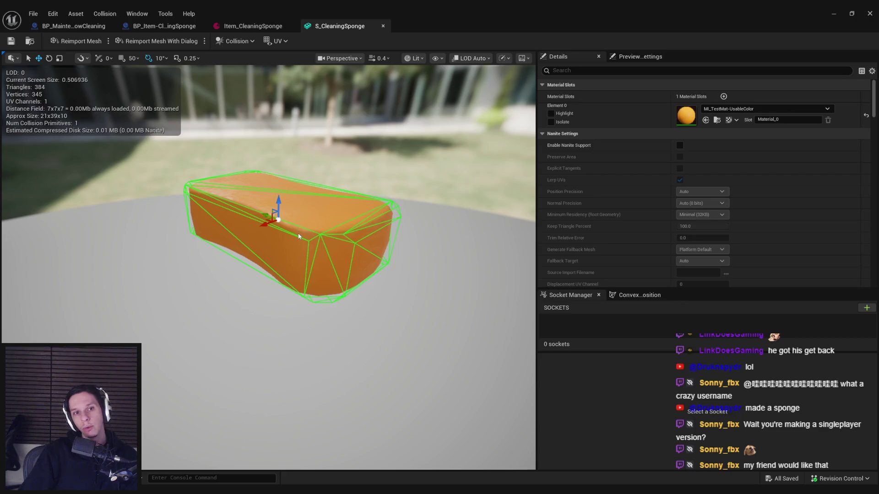
key("Delete")
left_click(235, 41)
left_click(275, 96)
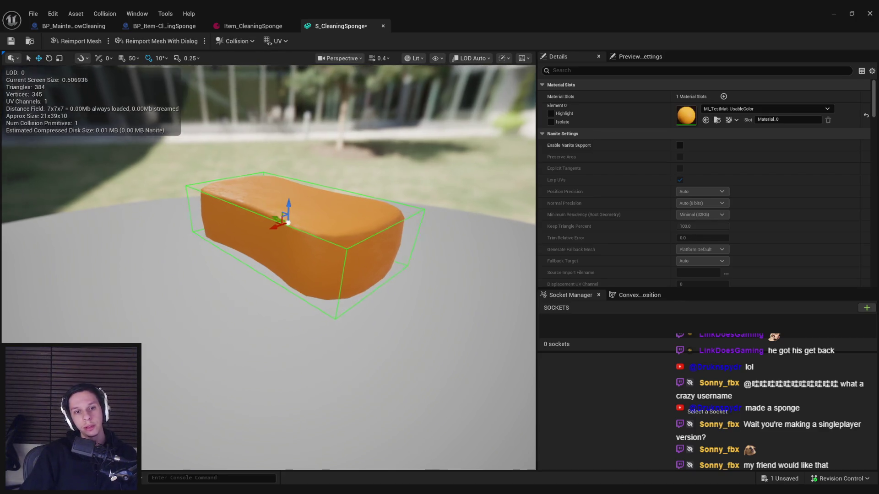
key("r")
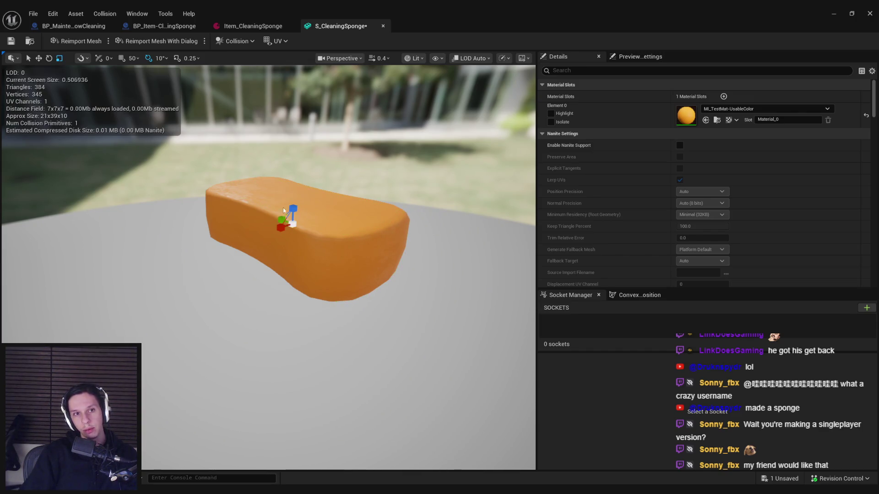
key("w")
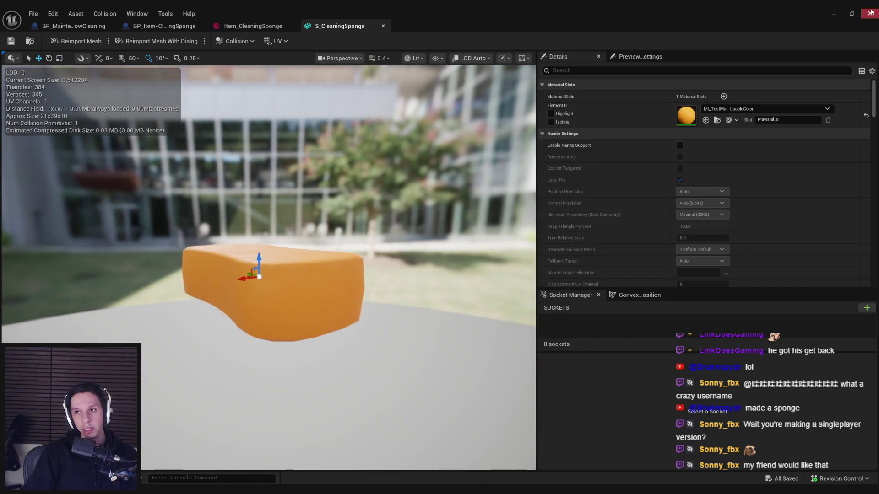
key("alt+Tab")
key("alt+p")
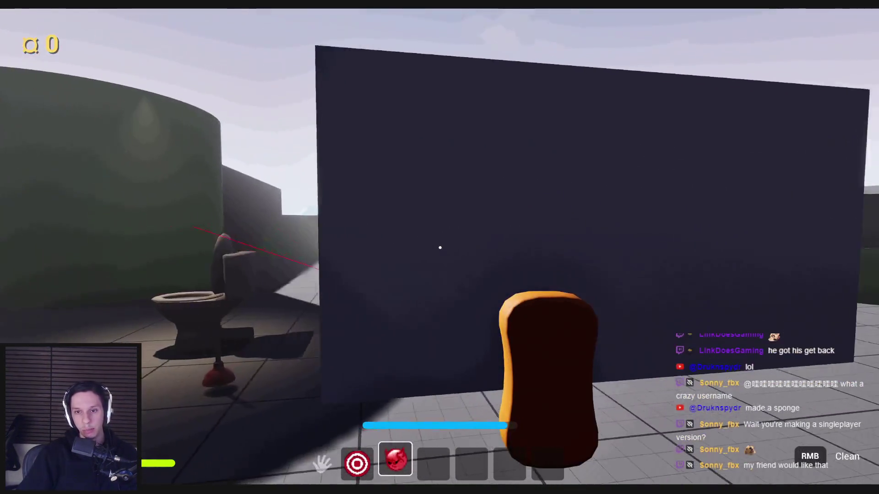
Step: Hold the box-collided sponge against the dark wall, slide it across, and stop the play session
right_click(440, 248)
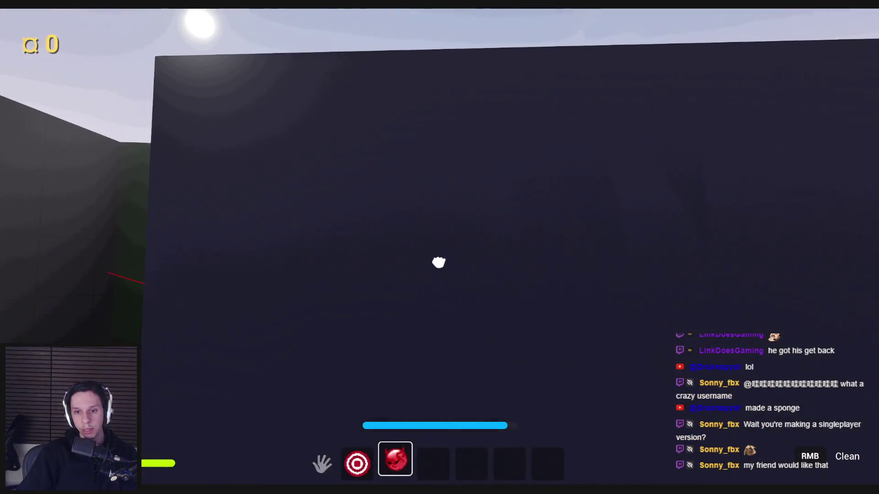
mouse_move(424, 254)
left_mouse_down()
mouse_move(840, 365)
mouse_move(334, 301)
mouse_move(489, 292)
mouse_move(652, 320)
left_mouse_up()
key("Escape")
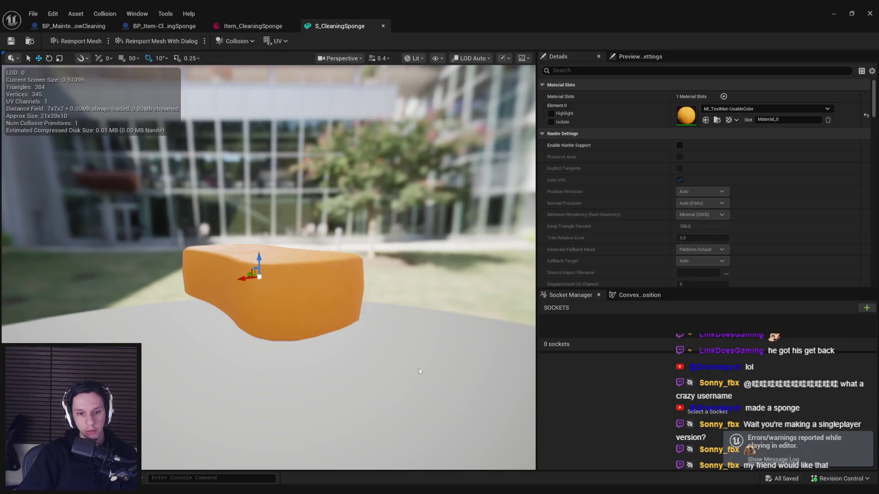
Step: Resize the sponge's green collision box, save S_CleaningSponge with Ctrl+S, and bring the running game forward
left_click_drag(419, 369, 440, 275)
left_click_drag(243, 216, 243, 216)
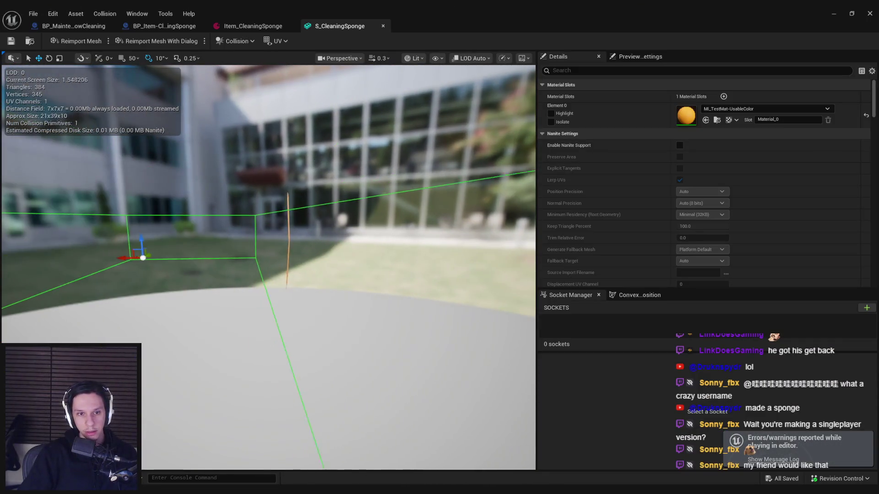
left_click_drag(145, 242, 206, 260)
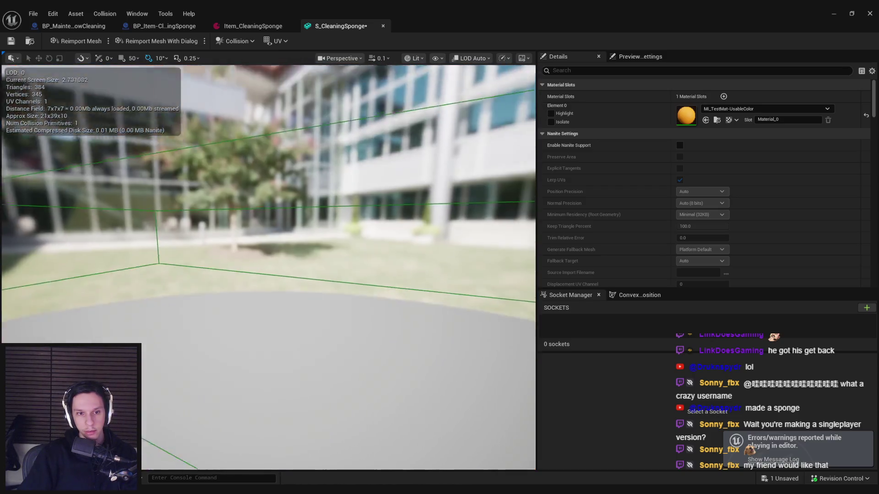
left_click_drag(268, 268, 268, 268)
left_click_drag(174, 272, 175, 272)
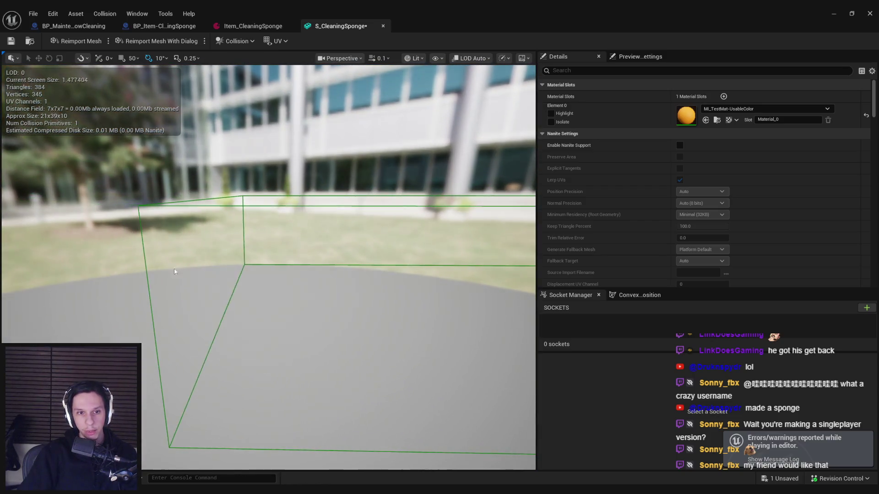
mouse_move(197, 206)
left_mouse_down()
mouse_move(295, 265)
mouse_move(259, 246)
mouse_move(255, 219)
mouse_move(255, 289)
left_mouse_up()
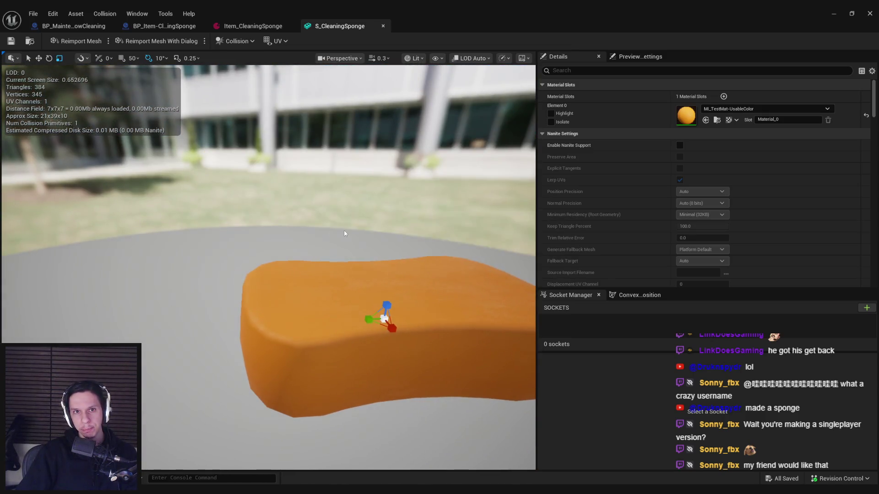
key("ctrl+s")
left_click(836, 13)
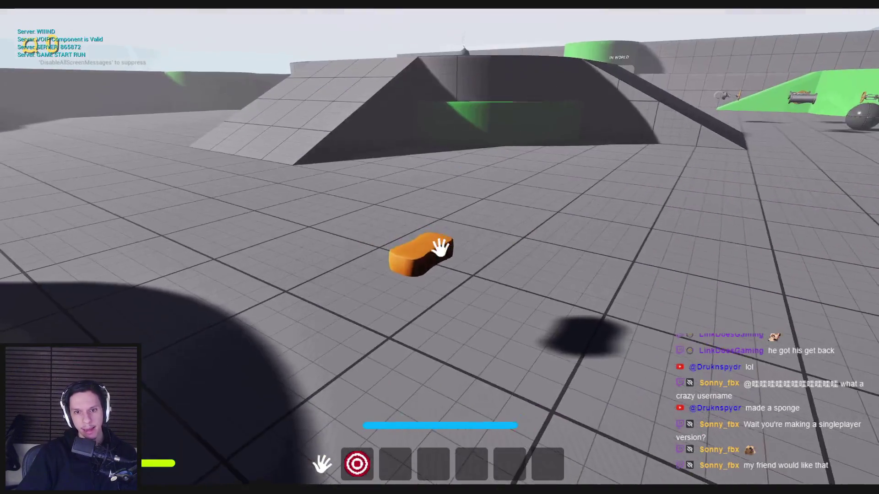
Step: Pick up the orange sponge and toggle its clean mode on the dark wall
left_click(439, 247)
right_click(440, 247)
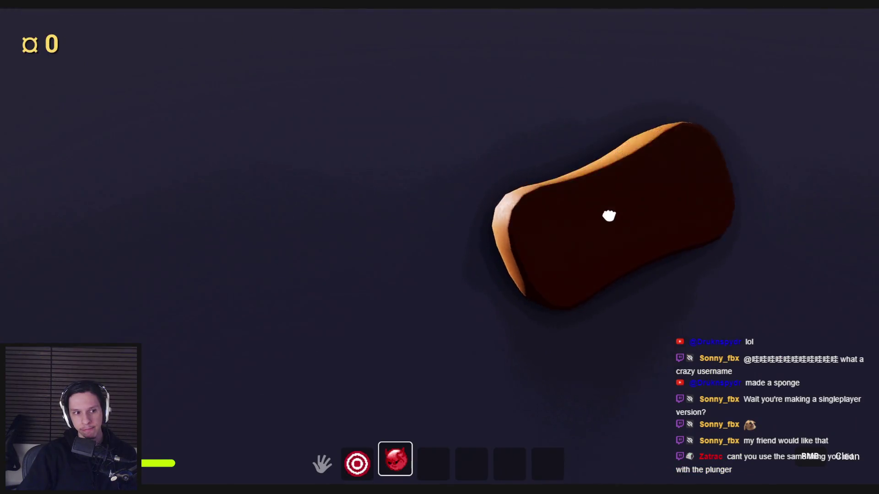
right_click(184, 268)
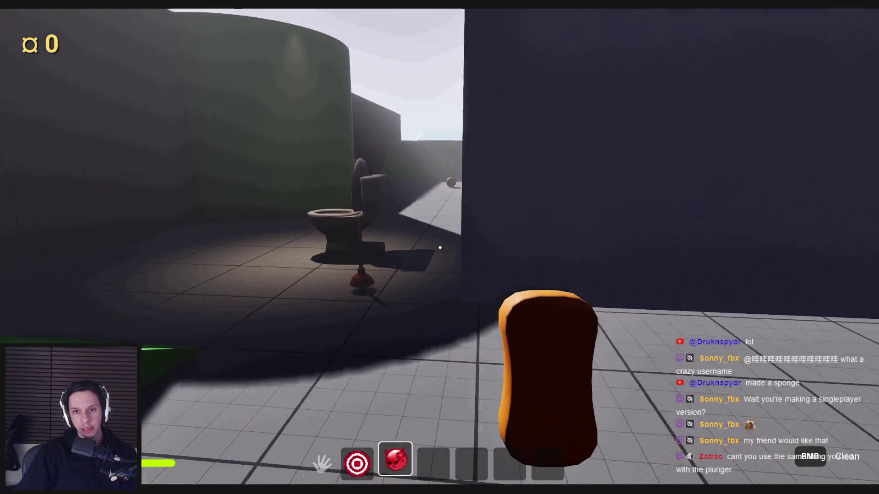
right_click(519, 343)
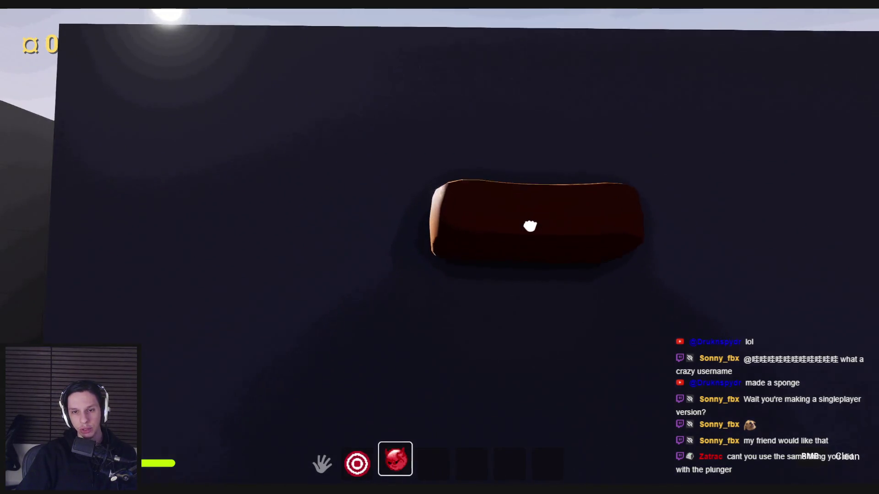
Step: Move and slide the sponge across the dark wall with WASD and the mouse, then end the play test
key("s")
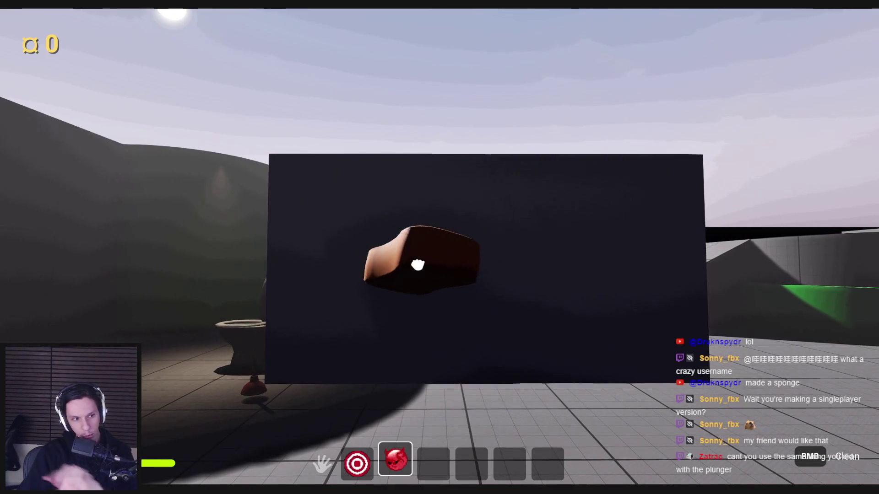
key("w")
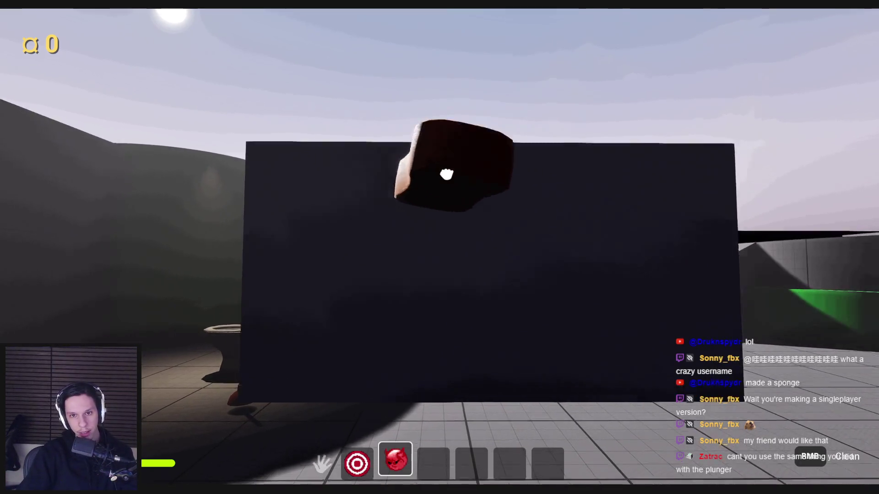
left_click_drag(435, 320, 491, 246)
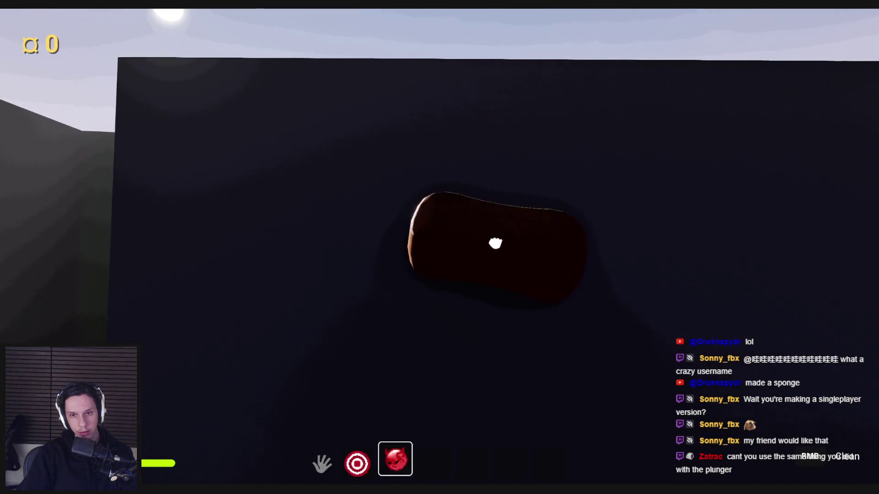
key("w")
mouse_move(498, 258)
left_mouse_down()
mouse_move(547, 226)
mouse_move(453, 258)
mouse_move(619, 210)
mouse_move(844, 232)
mouse_move(347, 359)
mouse_move(351, 287)
mouse_move(691, 259)
mouse_move(409, 263)
mouse_move(456, 227)
mouse_move(439, 247)
left_mouse_up()
key("s")
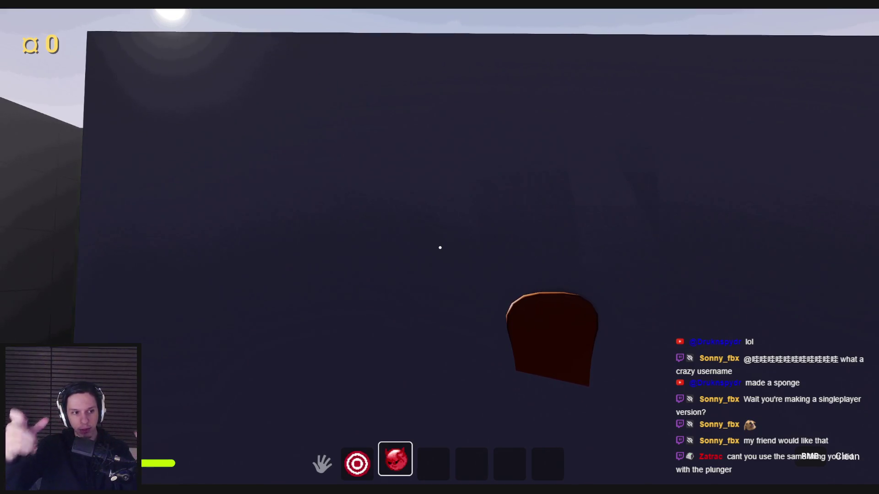
key("s")
mouse_move(439, 247)
left_mouse_down()
mouse_move(477, 291)
mouse_move(344, 299)
mouse_move(690, 321)
mouse_move(581, 229)
mouse_move(440, 247)
mouse_move(491, 251)
mouse_move(646, 119)
mouse_move(487, 235)
mouse_move(481, 300)
mouse_move(673, 314)
mouse_move(418, 281)
left_mouse_up()
key("w")
key("s")
key("s")
key("s")
key("Escape")
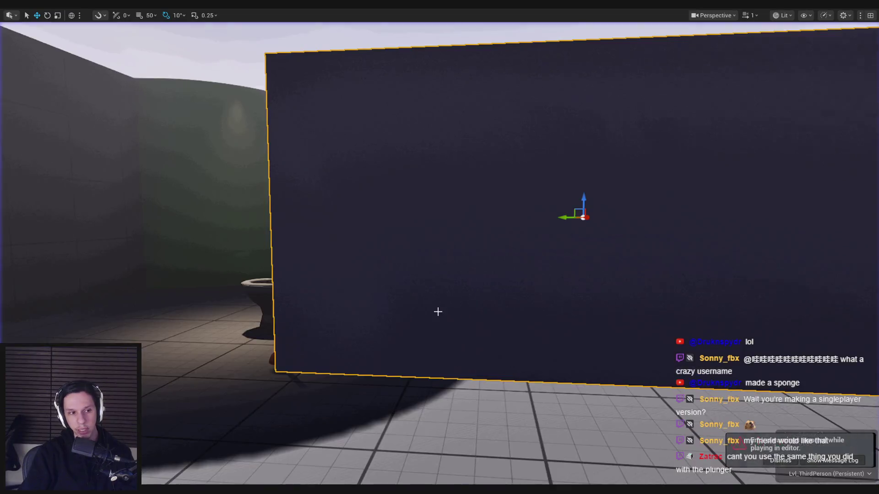
key("s")
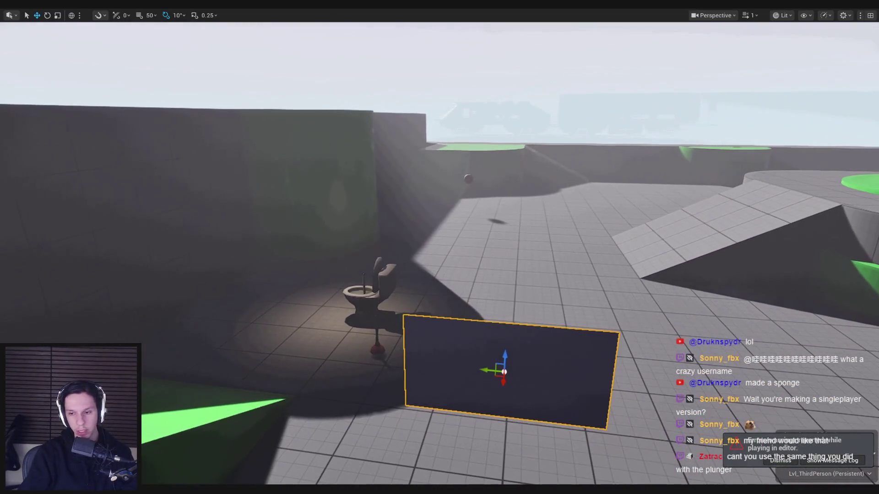
Step: Start a new play test, equip the sponge from slot 3 and walk up to the dark panel
key("w")
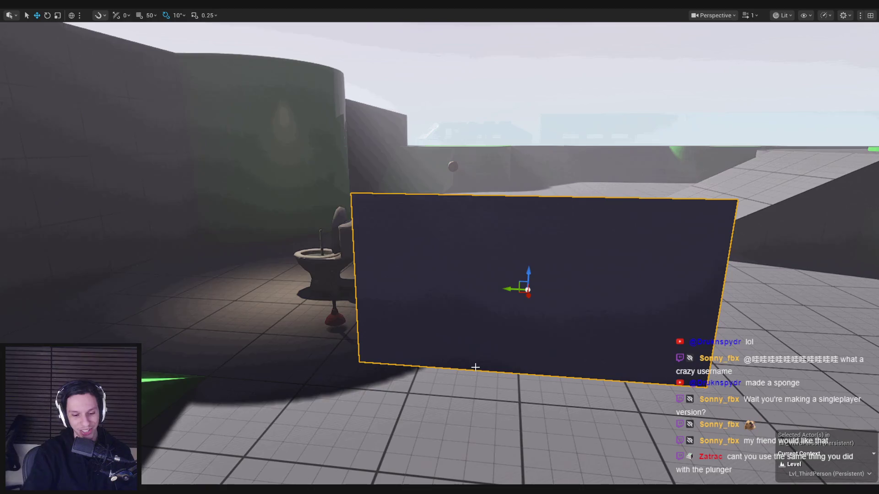
key("alt+p")
key("s")
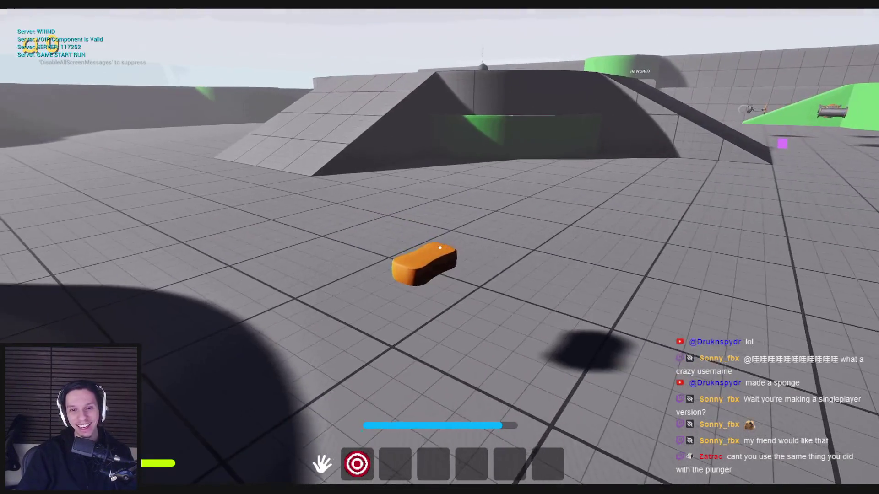
key("3")
key("w")
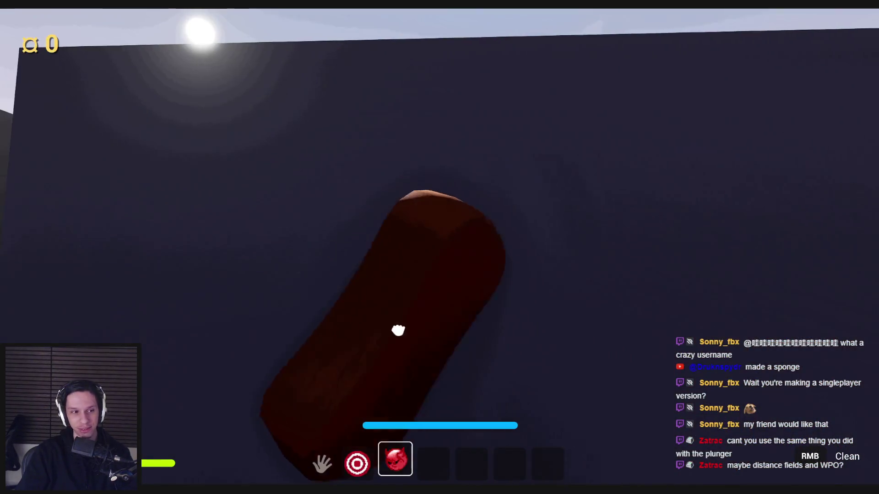
Step: Press the sponge flat against the dark panel, backing off and re-centering several times, then end the play test
key("s")
key("w")
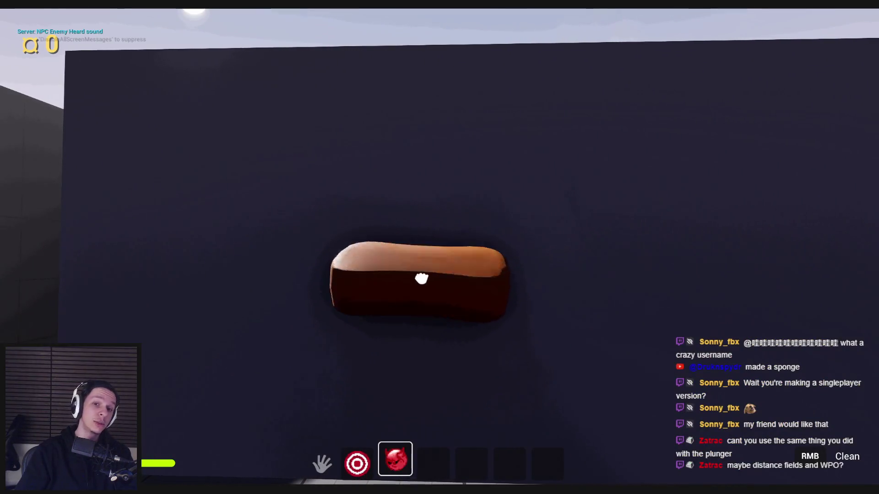
key("s")
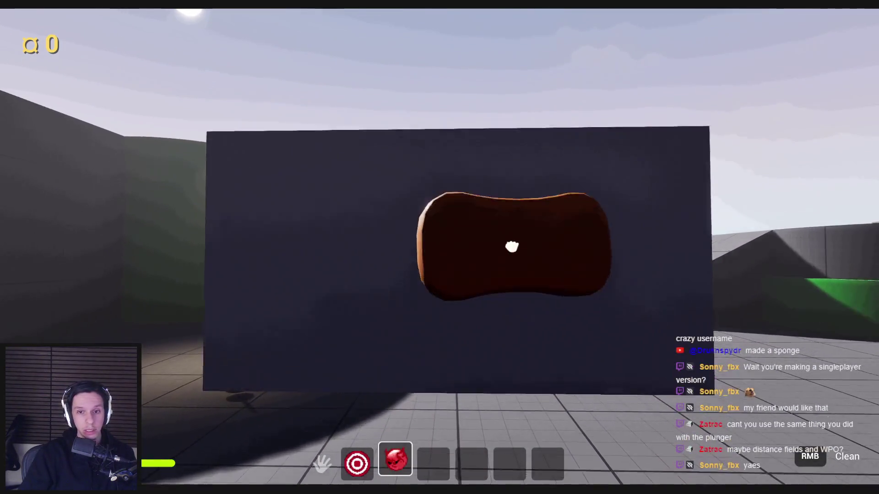
key("w")
key("w")
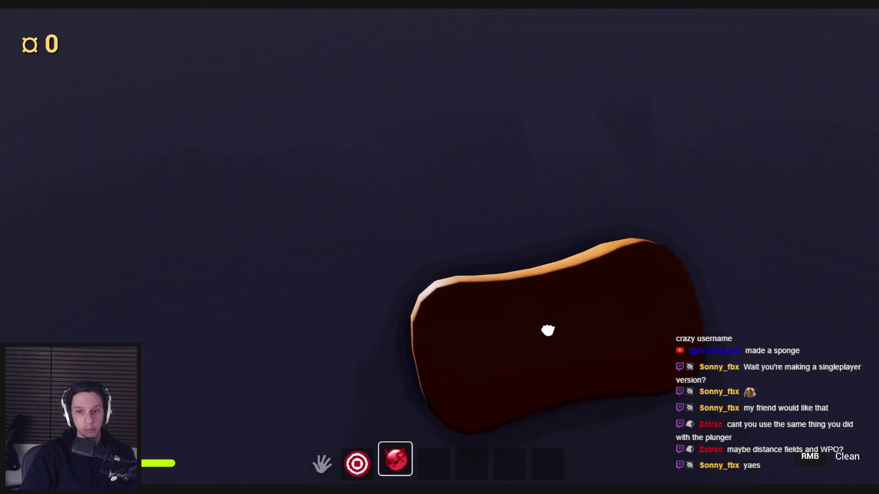
key("s")
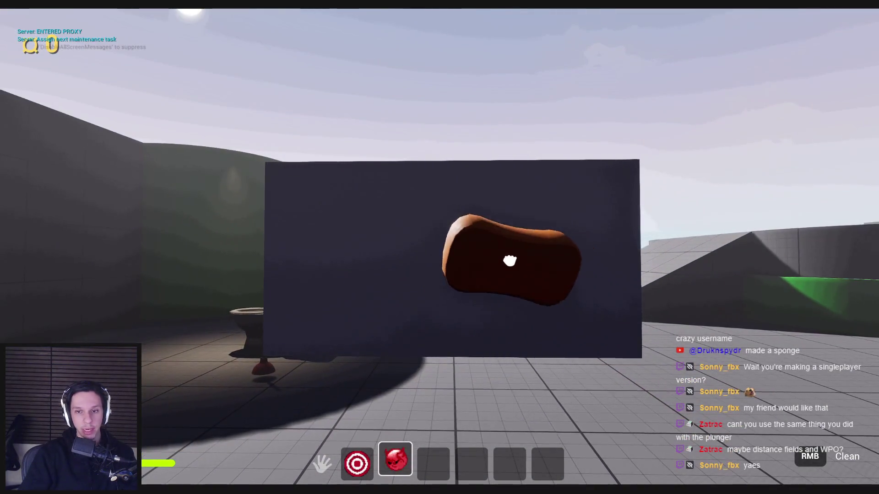
key("w")
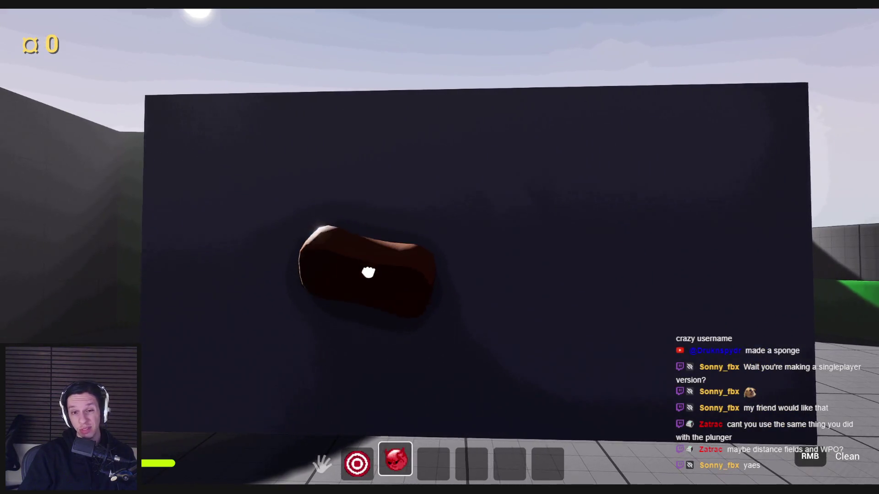
key("w")
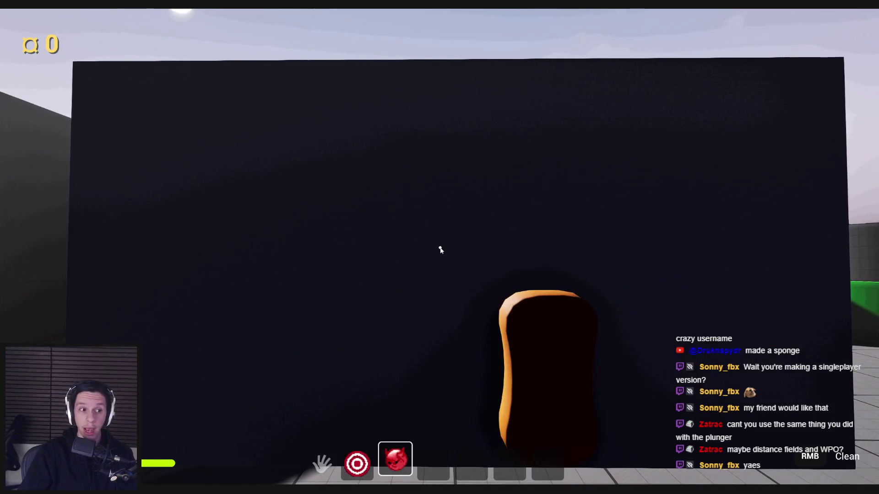
key("Escape")
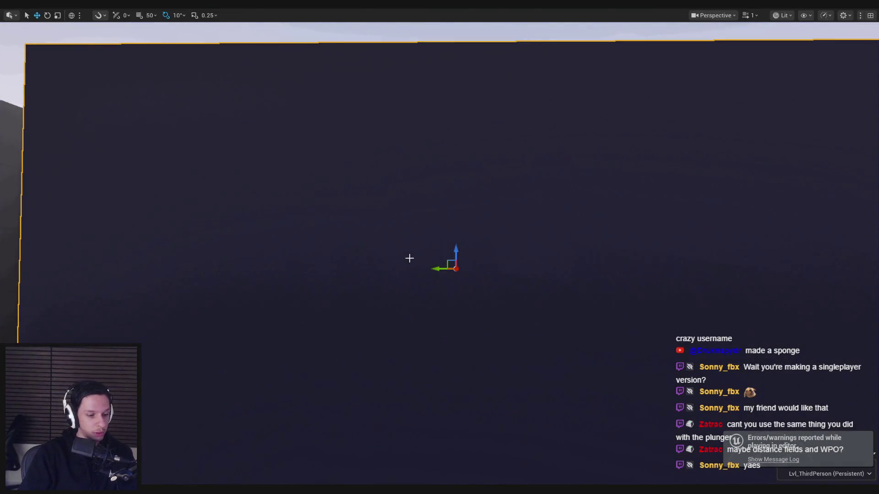
Step: Switch through the sponge asset tabs to M_TestMatMaterial and add a DistanceFieldsRenderingSwitch node to its graph
key("f")
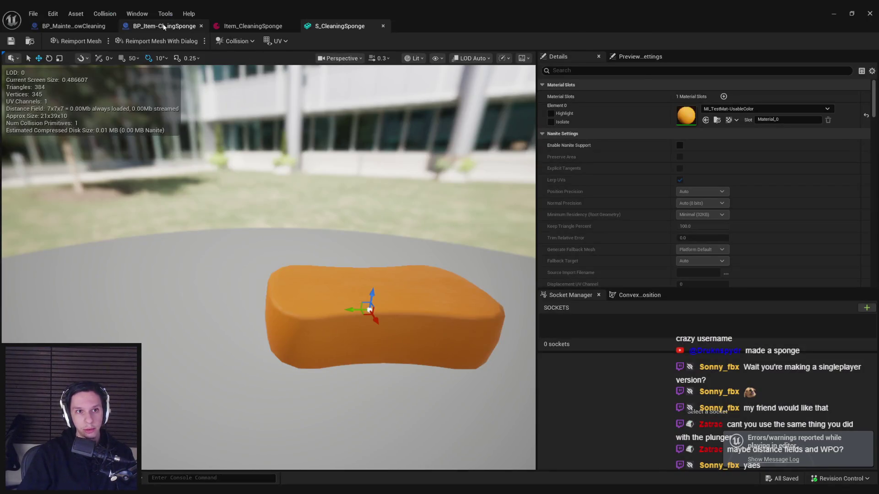
left_click(164, 26)
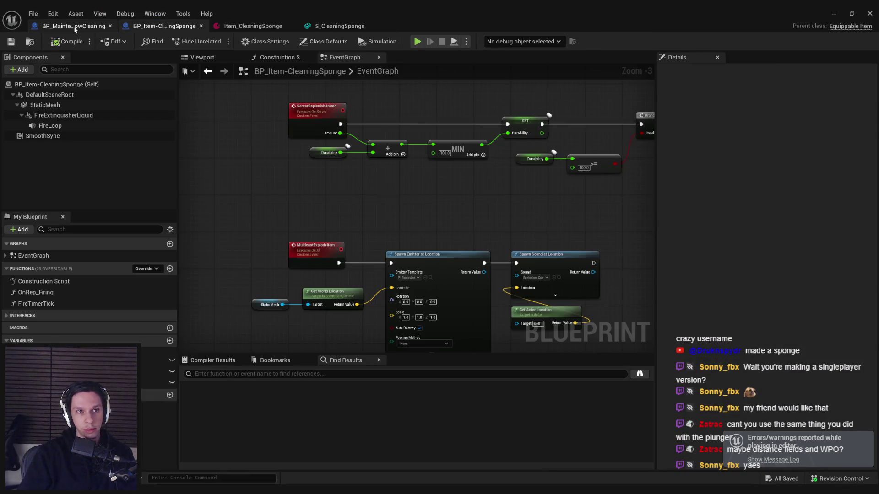
left_click(275, 26)
left_click(326, 27)
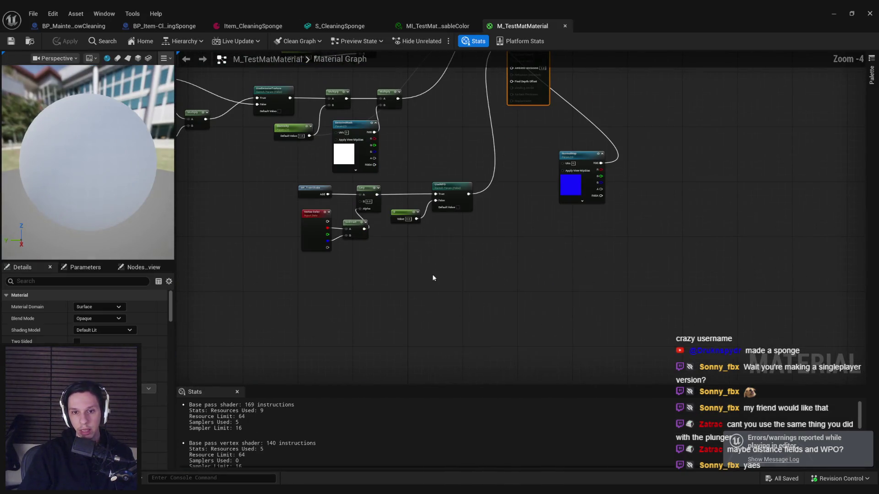
type("distance field")
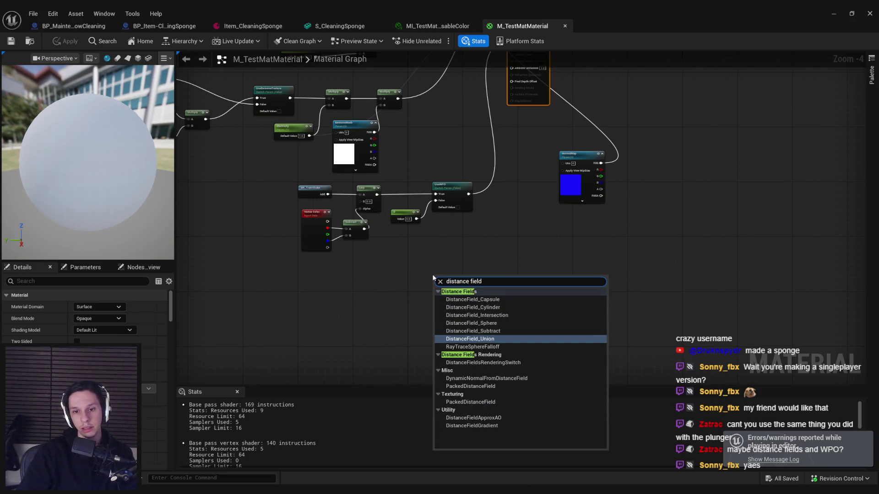
left_click(500, 365)
scroll(453, 282, "up", 5)
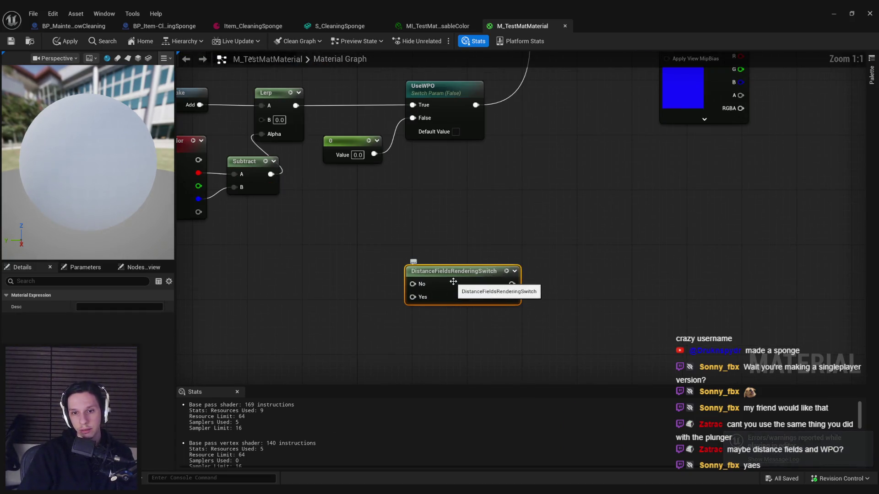